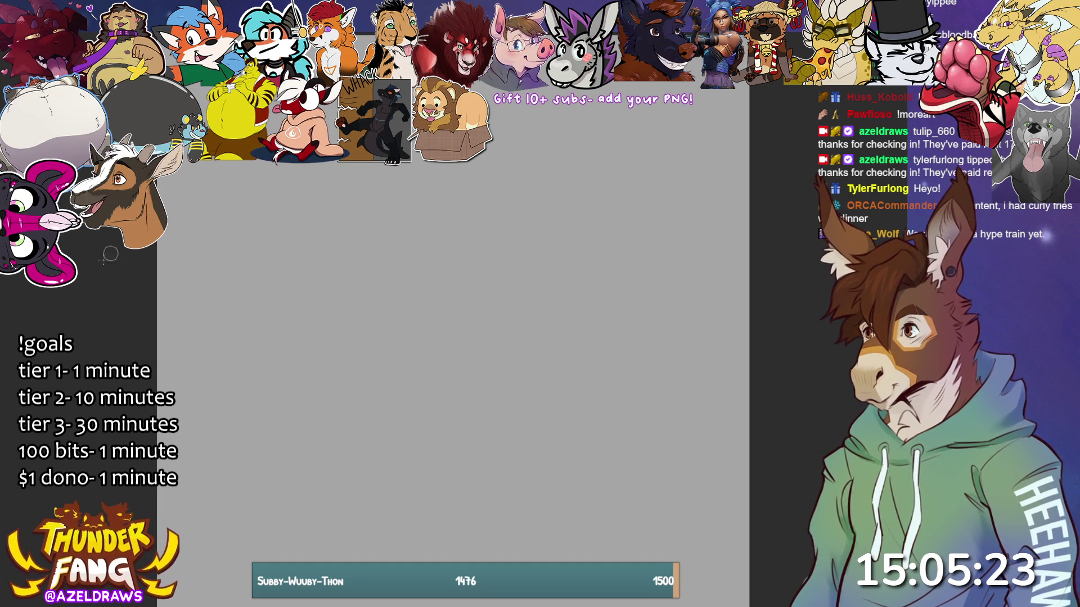
Step: Test and undo a trial oval, then place the vertical symmetry guide at canvas centre
mouse_move(484, 165)
left_mouse_down()
mouse_move(338, 360)
mouse_move(332, 260)
left_mouse_up()
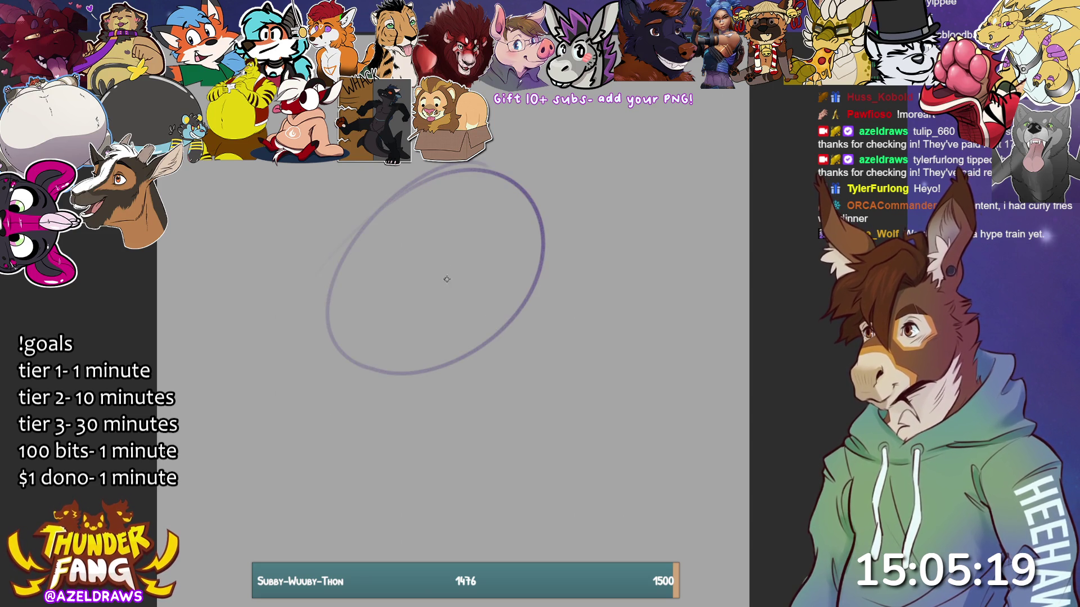
key("ctrl+z")
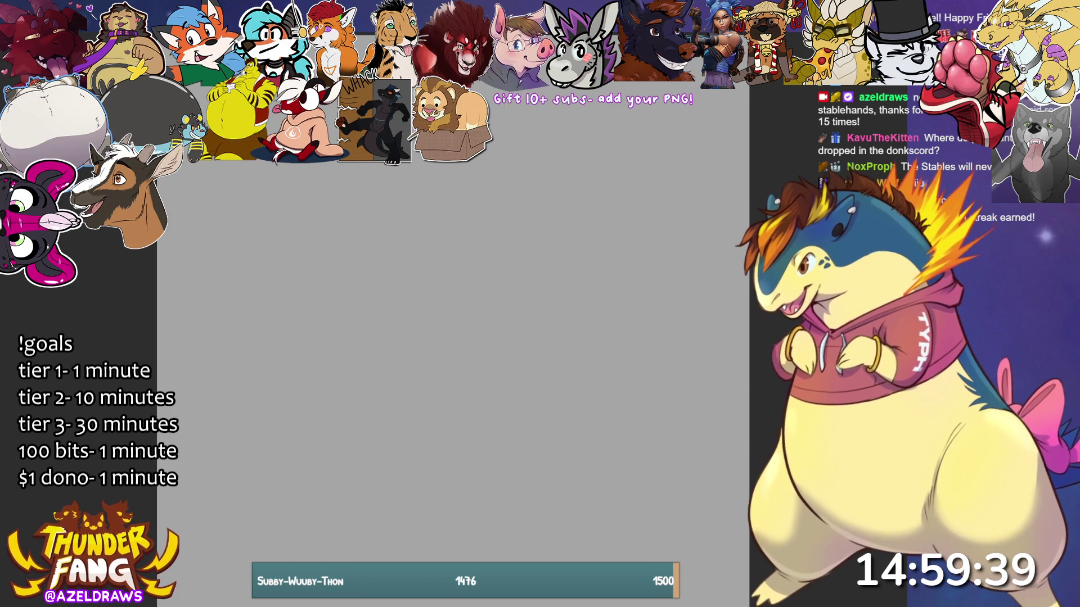
left_click_drag(20, 276, 456, 277)
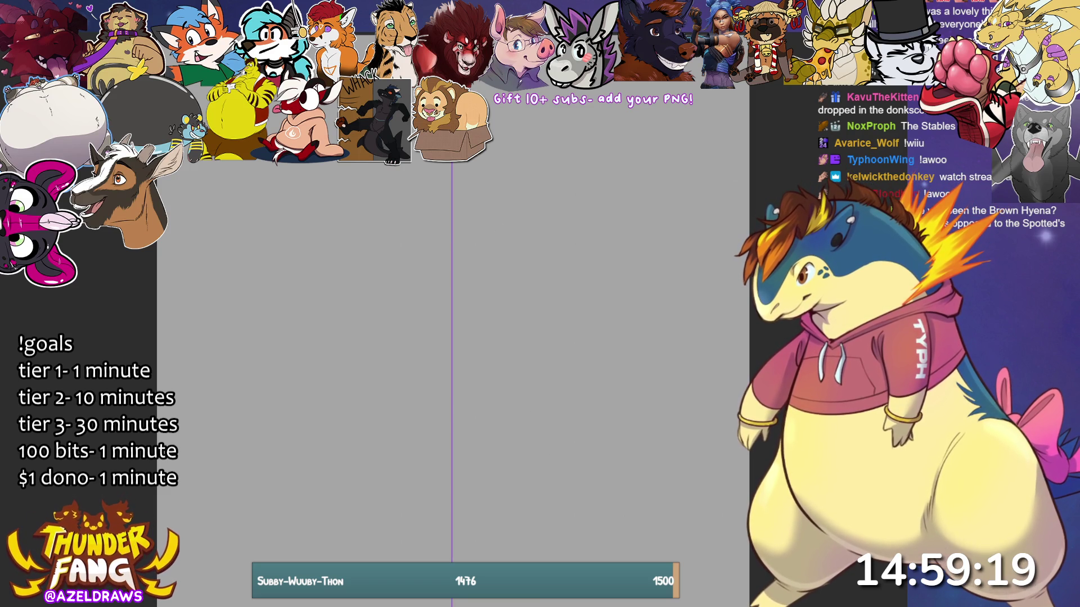
Step: Test a mirrored head-outline curve and undo it, leaving the canvas blank
left_click_drag(375, 298, 360, 363)
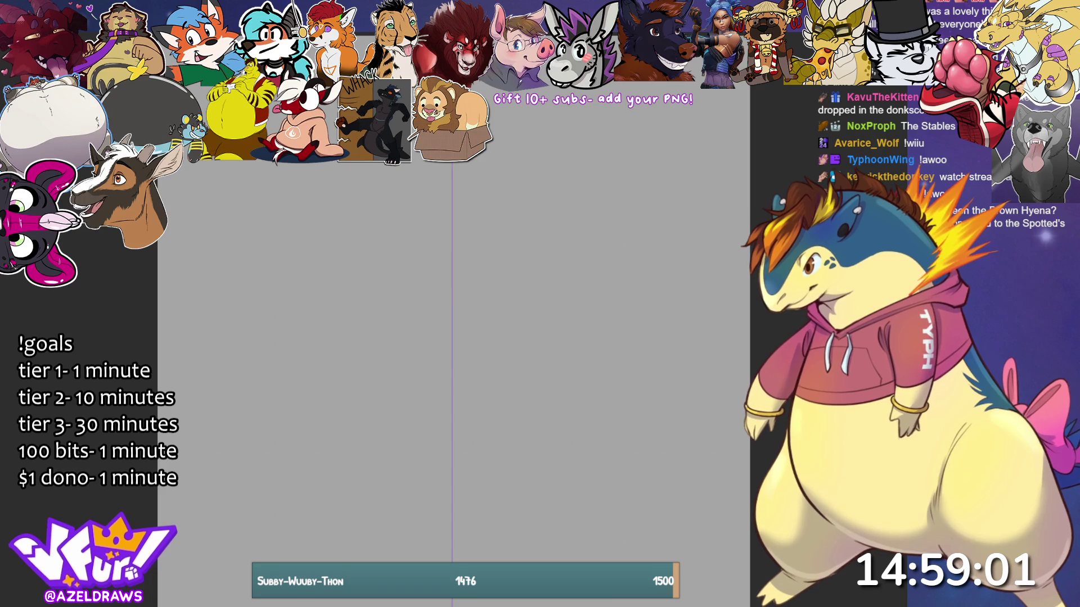
left_click_drag(295, 192, 342, 388)
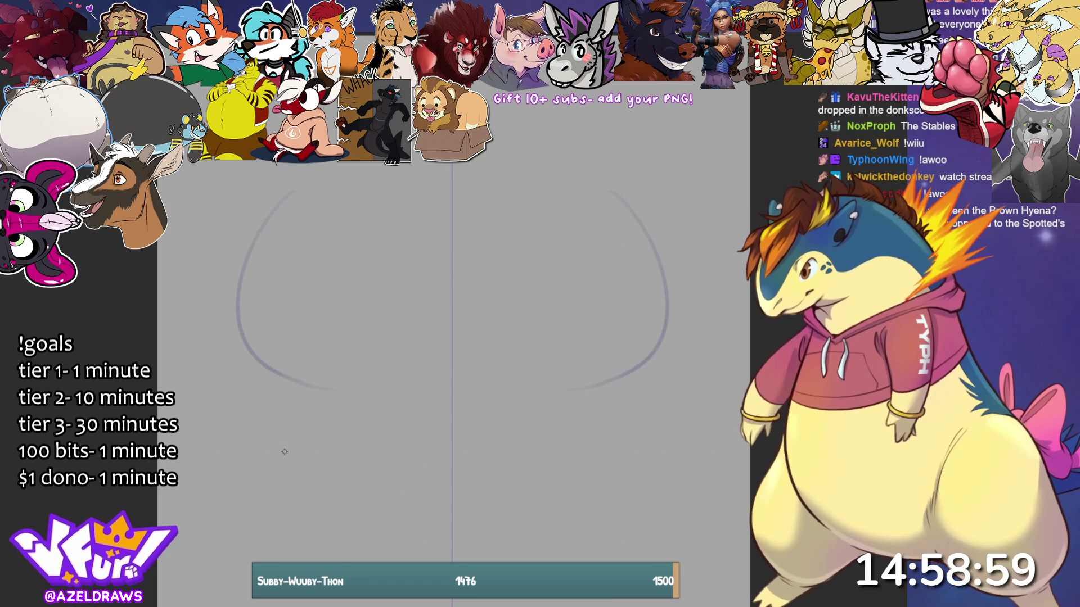
key("ctrl+z")
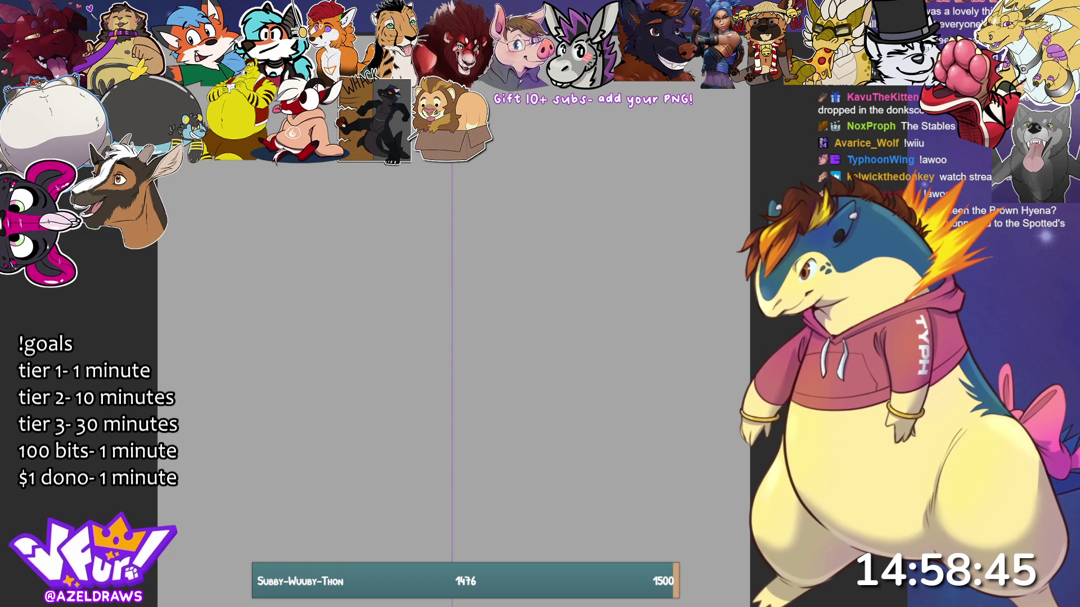
Step: Darken the head arc, sketch two mirrored eye ovals, and add a broad curve beneath them
left_click_drag(305, 226, 319, 228)
left_click_drag(397, 141, 321, 195)
mouse_move(389, 219)
left_mouse_down()
mouse_move(370, 189)
mouse_move(387, 190)
left_mouse_up()
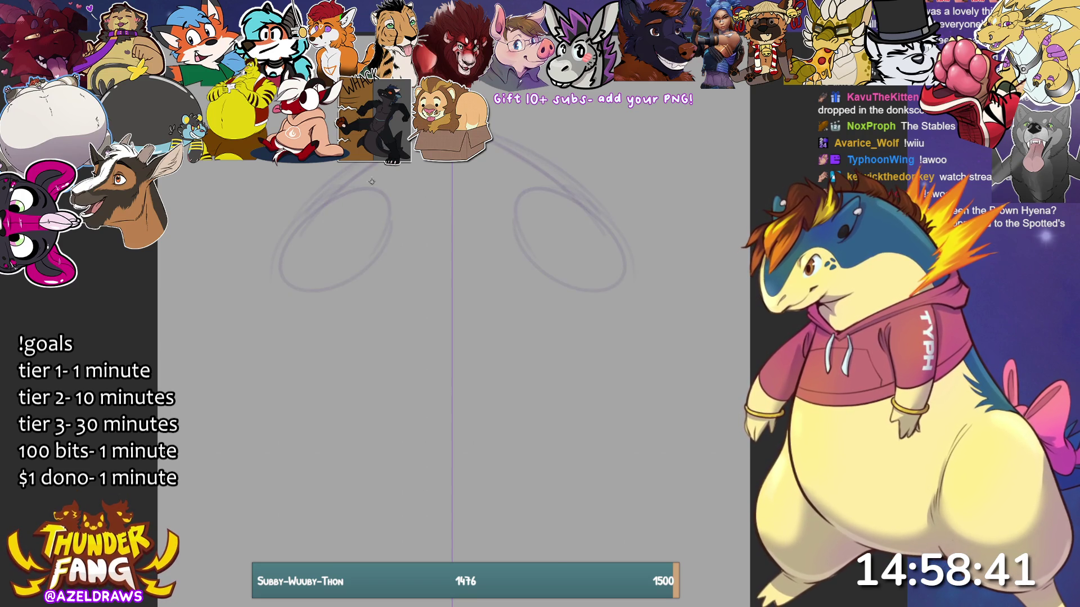
left_click_drag(380, 247, 309, 296)
left_click_drag(344, 174, 324, 177)
left_click_drag(410, 137, 389, 152)
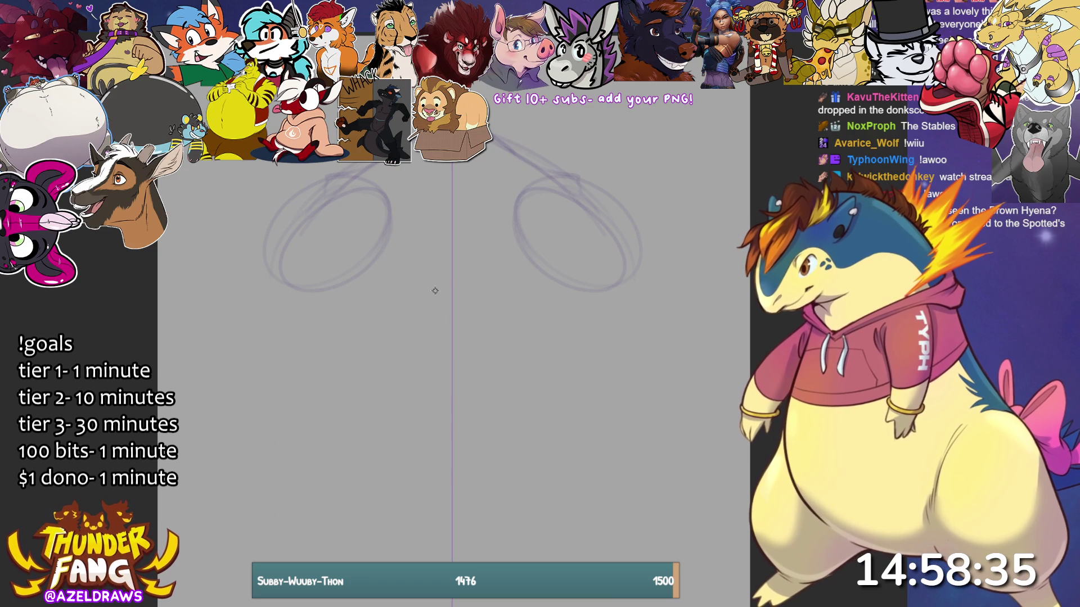
left_click_drag(380, 188, 366, 228)
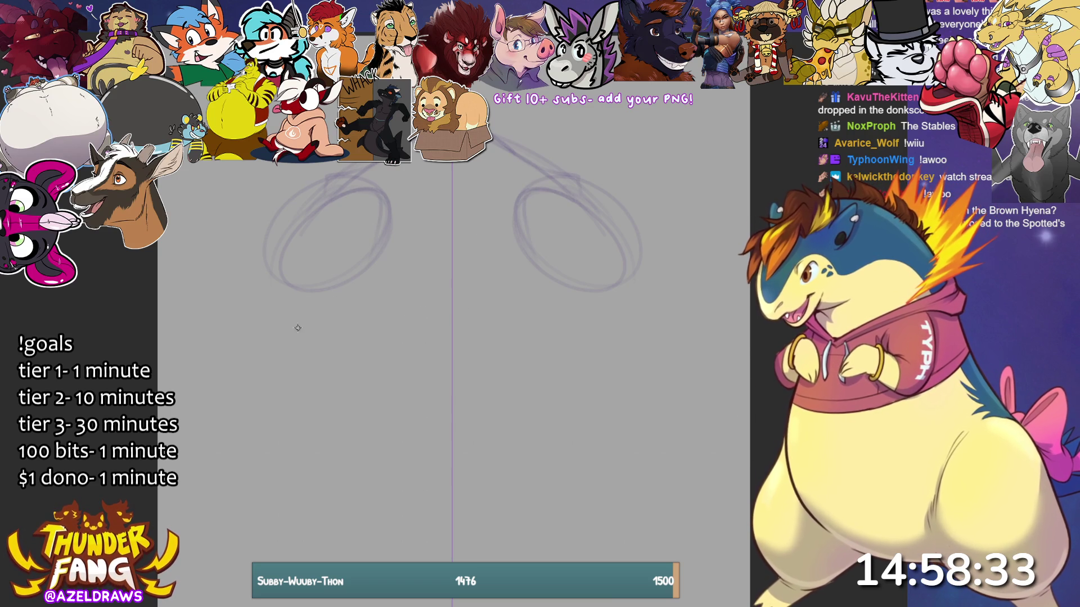
mouse_move(248, 264)
left_mouse_down()
mouse_move(260, 278)
mouse_move(340, 280)
left_mouse_up()
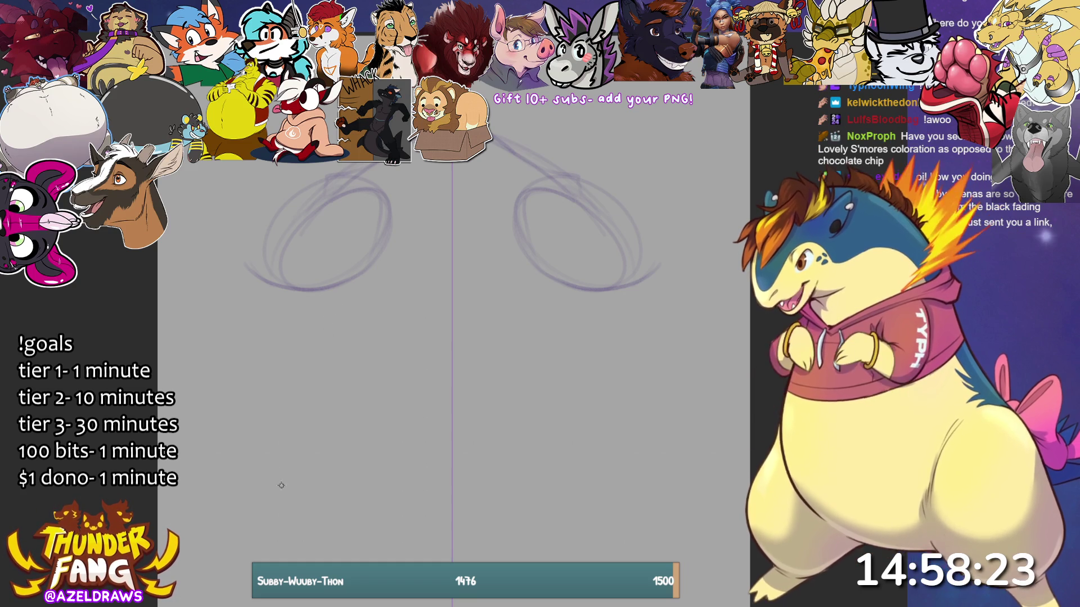
mouse_move(250, 269)
left_mouse_down()
mouse_move(224, 322)
mouse_move(259, 352)
mouse_move(447, 363)
left_mouse_up()
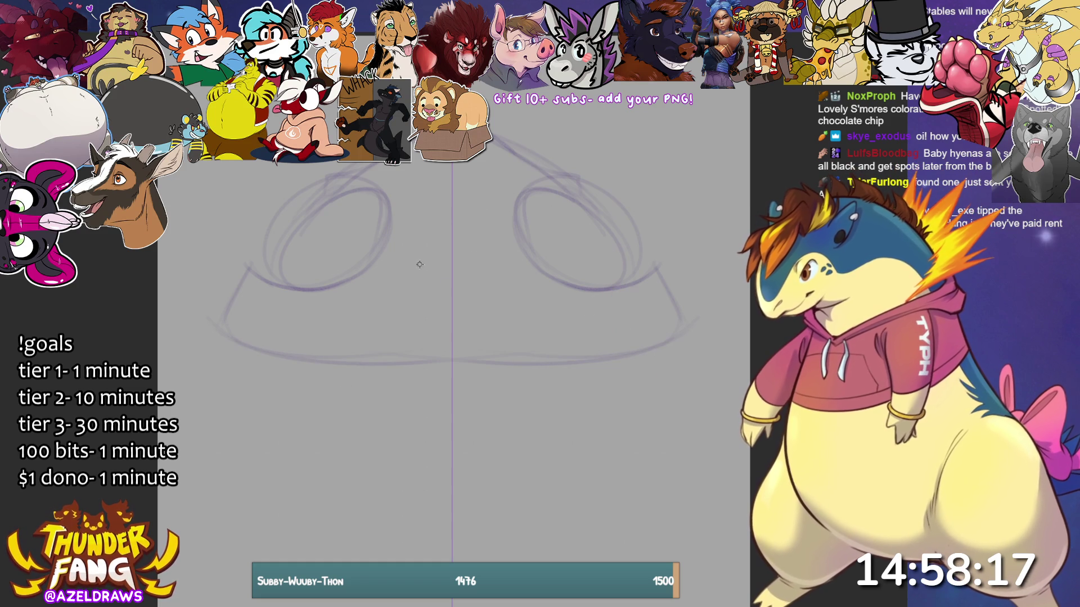
Step: Sketch the chevron-and-loop nose, lower mouth curve, two mirrored fangs and jaw outlines
mouse_move(381, 311)
left_mouse_down()
mouse_move(418, 263)
mouse_move(441, 257)
mouse_move(386, 330)
mouse_move(405, 347)
left_mouse_up()
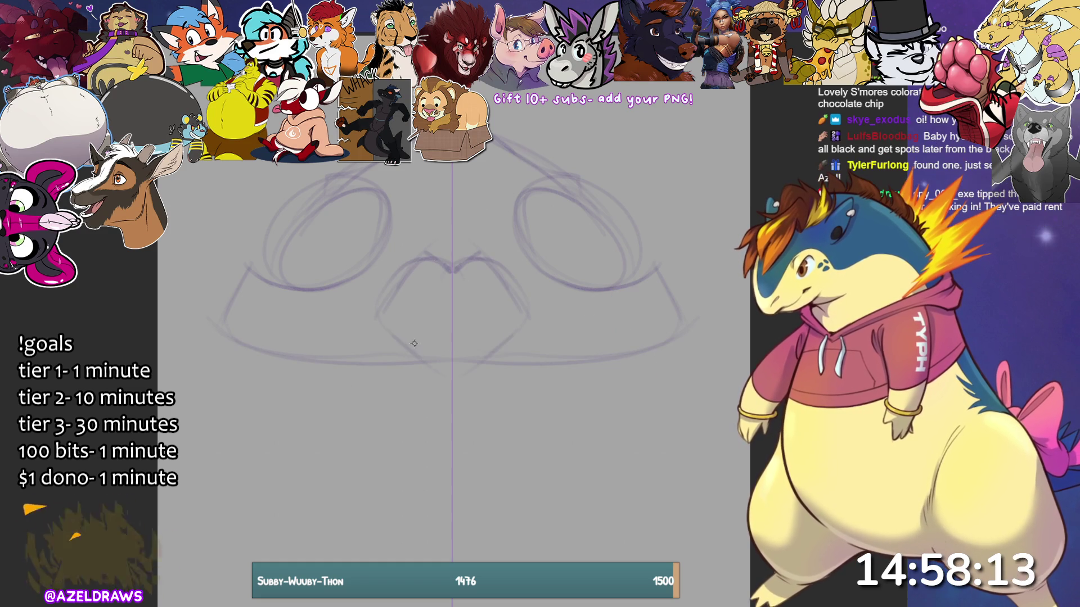
mouse_move(420, 261)
left_mouse_down()
mouse_move(399, 340)
mouse_move(457, 347)
left_mouse_up()
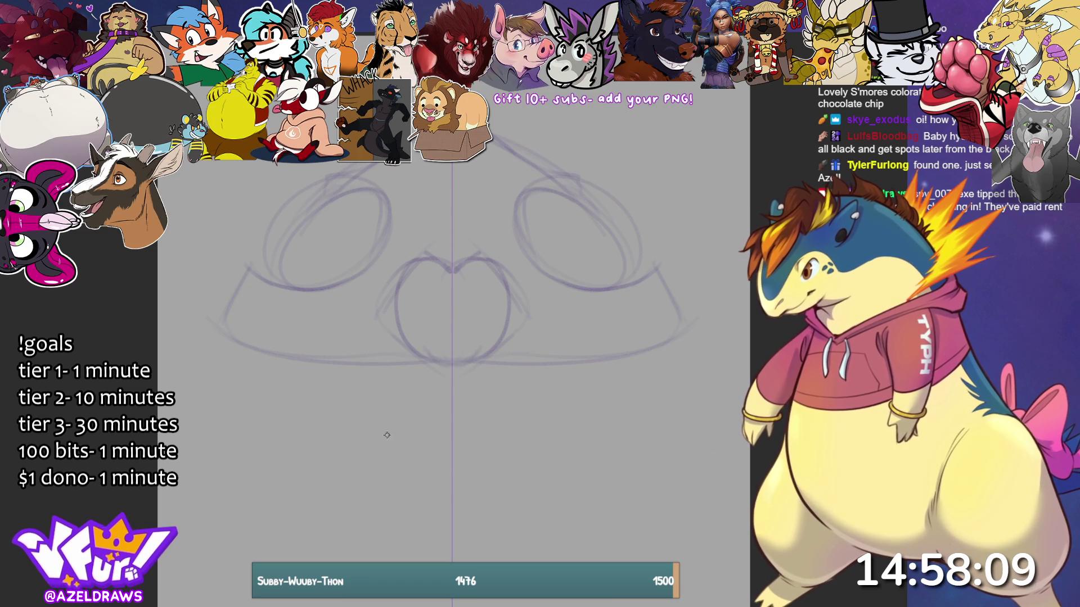
left_click_drag(344, 365, 450, 412)
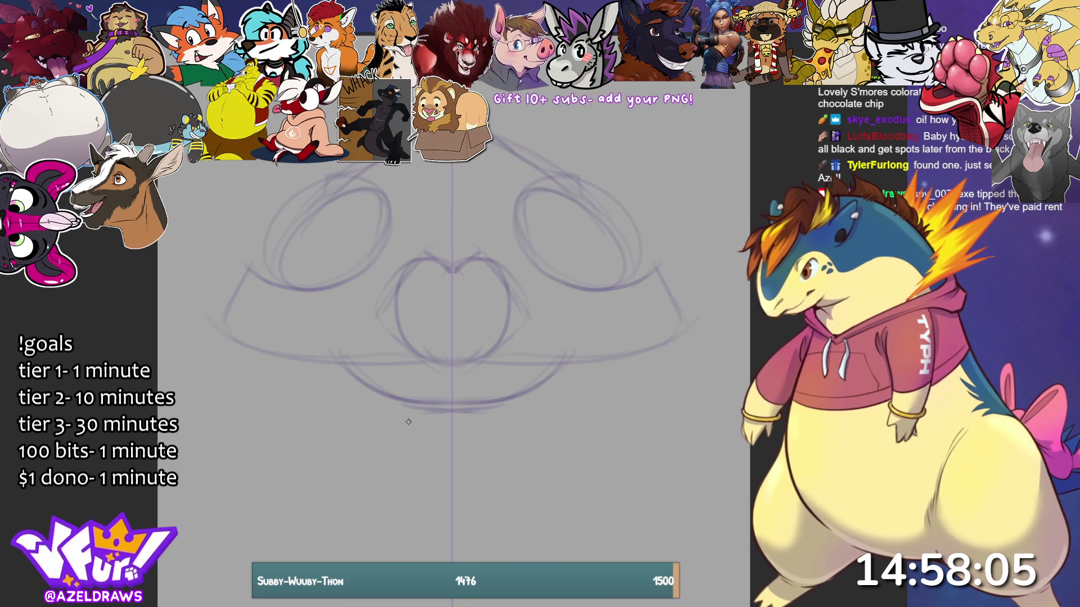
mouse_move(357, 360)
left_mouse_down()
mouse_move(345, 400)
mouse_move(363, 403)
mouse_move(359, 446)
mouse_move(392, 403)
left_mouse_up()
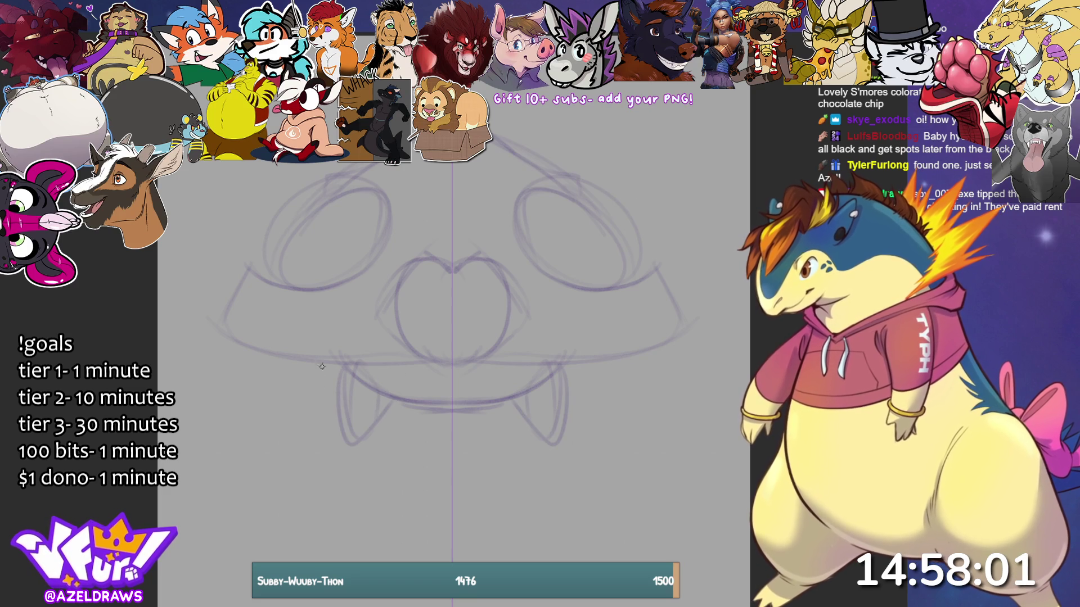
mouse_move(339, 362)
left_mouse_down()
mouse_move(323, 343)
mouse_move(301, 352)
mouse_move(307, 441)
mouse_move(326, 478)
mouse_move(342, 459)
mouse_move(339, 439)
left_mouse_up()
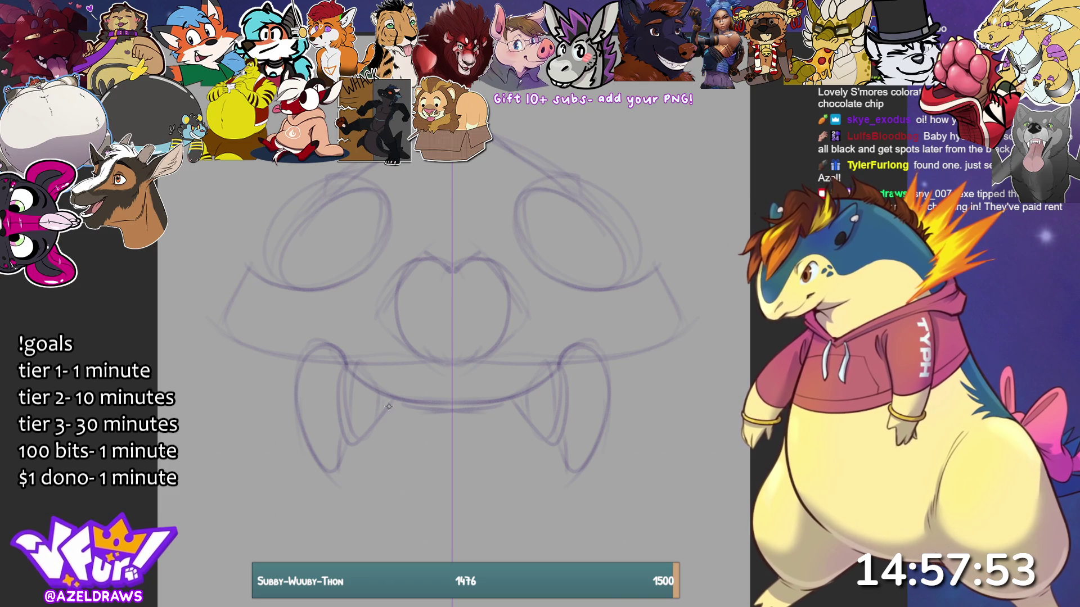
mouse_move(381, 400)
left_mouse_down()
mouse_move(421, 407)
mouse_move(427, 429)
mouse_move(449, 418)
mouse_move(429, 421)
mouse_move(413, 403)
mouse_move(402, 423)
left_mouse_up()
Step: Darken the teeth and fang lines, add shapes below the fangs, and draw the muzzle curve
mouse_move(349, 366)
left_mouse_down()
mouse_move(341, 423)
mouse_move(366, 425)
left_mouse_up()
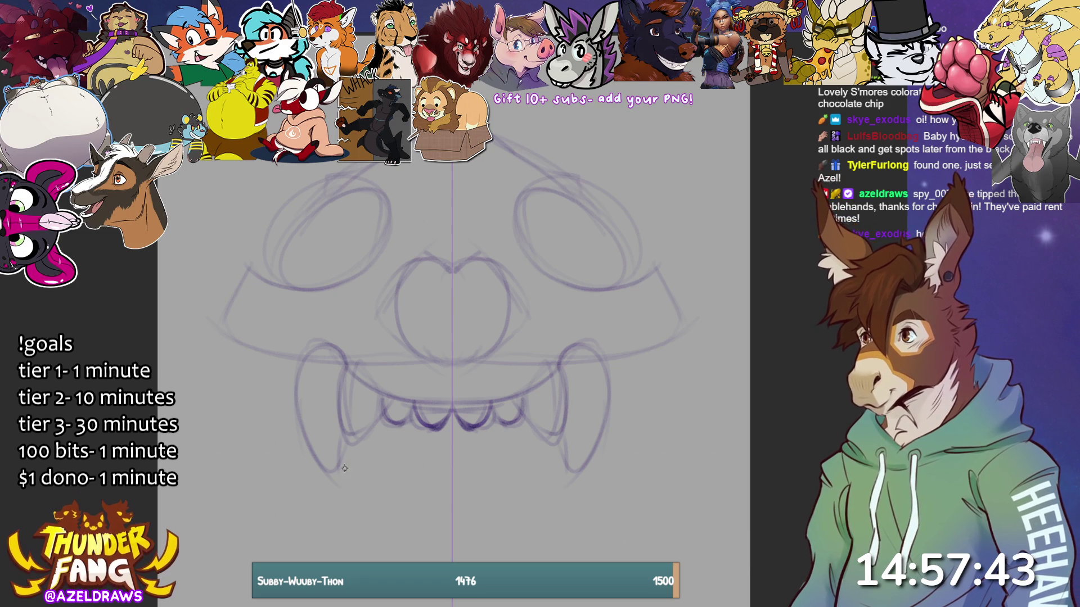
mouse_move(348, 513)
left_mouse_down()
mouse_move(340, 449)
mouse_move(354, 540)
mouse_move(340, 459)
mouse_move(388, 539)
left_mouse_up()
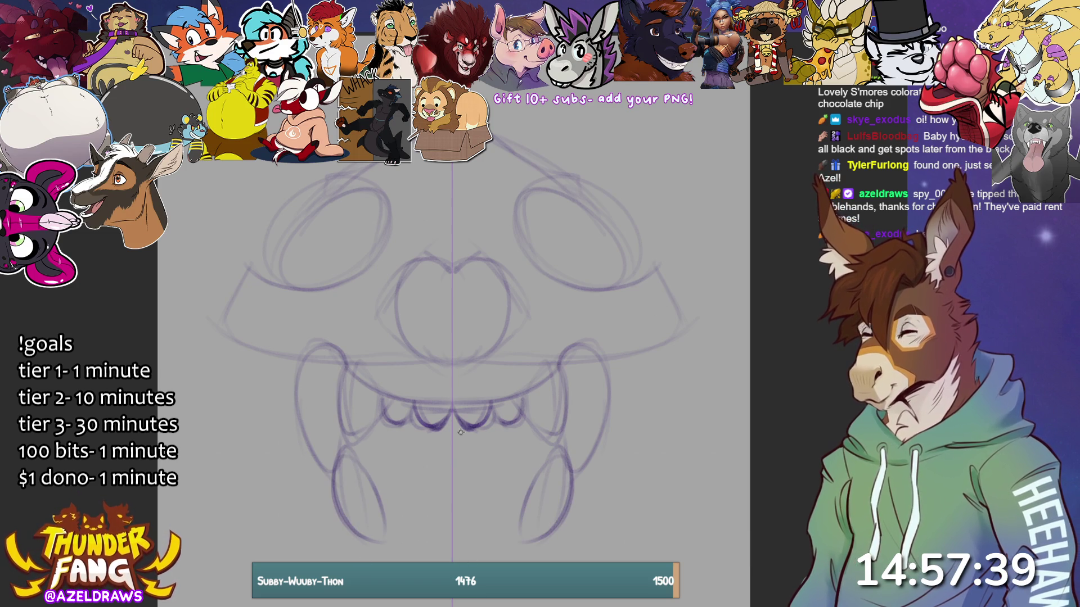
mouse_move(365, 379)
left_mouse_down()
mouse_move(356, 335)
mouse_move(385, 272)
mouse_move(449, 295)
mouse_move(435, 253)
mouse_move(401, 287)
mouse_move(389, 344)
left_mouse_up()
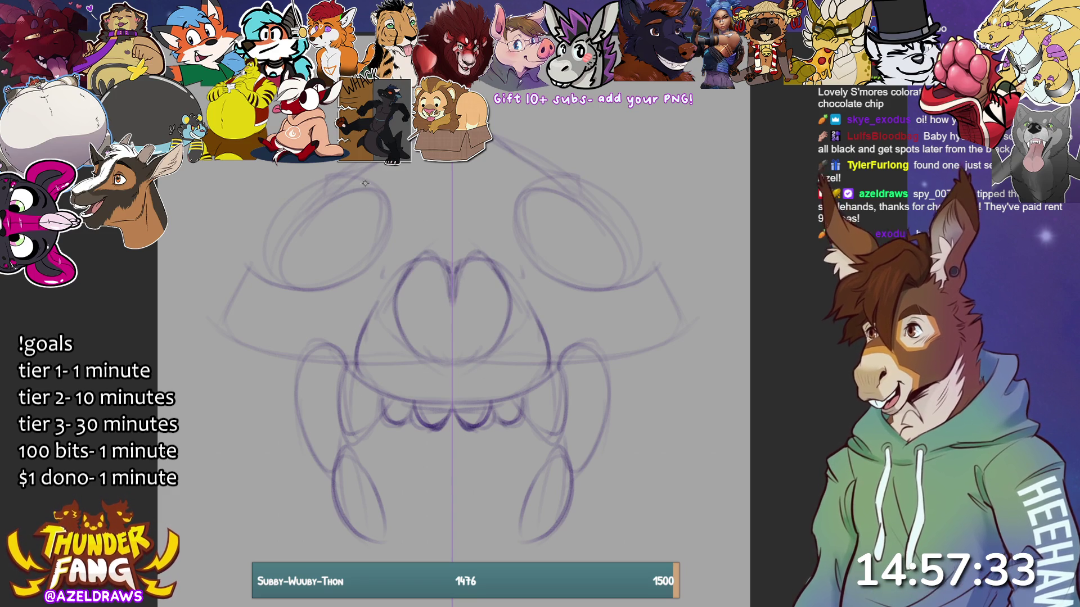
Step: Redraw the outer and inner eye ovals with a line rising toward the head top
left_click_drag(334, 180, 410, 135)
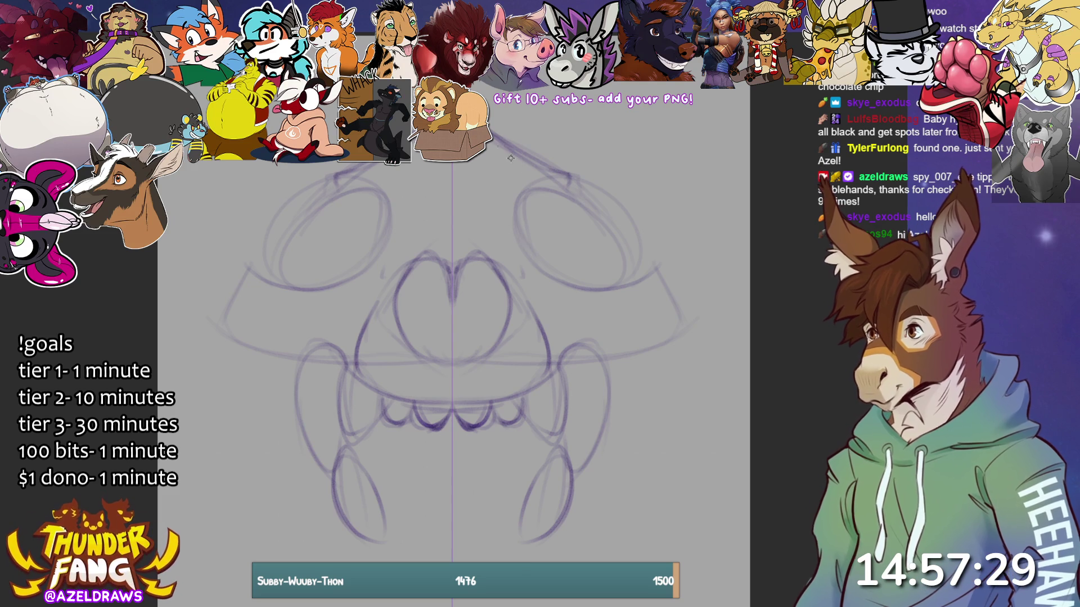
left_click_drag(337, 194, 275, 261)
left_click_drag(303, 222, 260, 262)
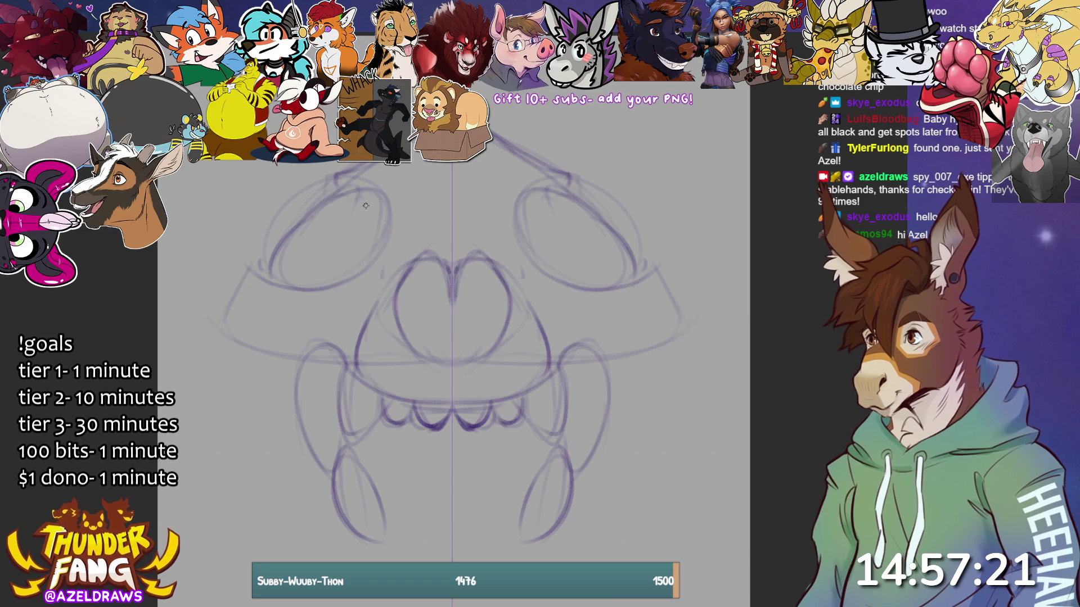
mouse_move(374, 251)
left_mouse_down()
mouse_move(382, 219)
mouse_move(343, 188)
mouse_move(382, 216)
mouse_move(351, 275)
left_mouse_up()
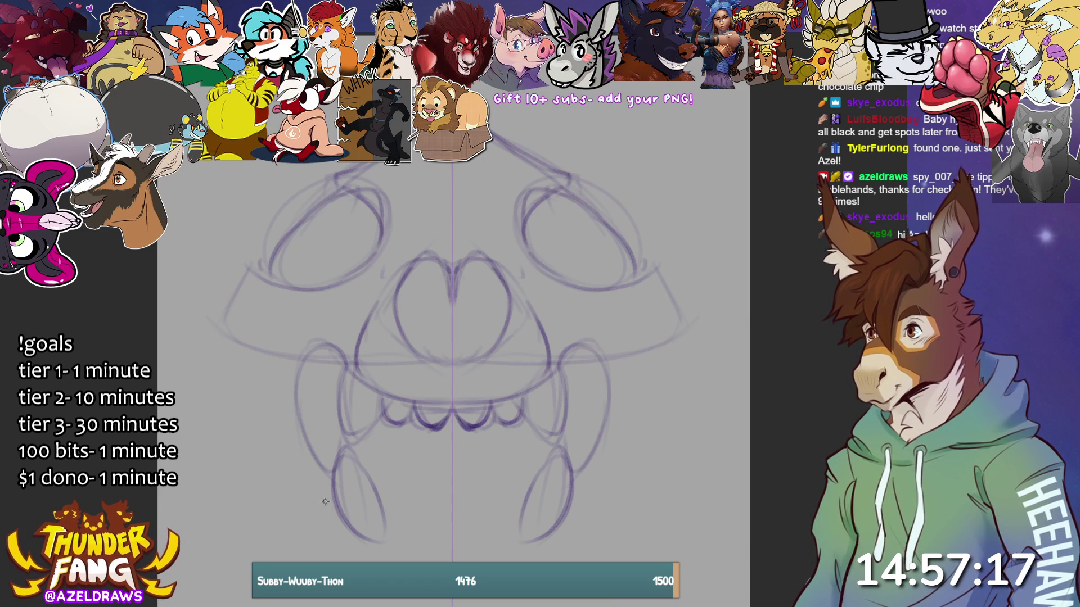
Step: Add mirrored cheek curves under the eyes and beside the muzzle, plus curves from the skull top
mouse_move(260, 266)
left_mouse_down()
mouse_move(270, 252)
mouse_move(234, 329)
mouse_move(286, 355)
left_mouse_up()
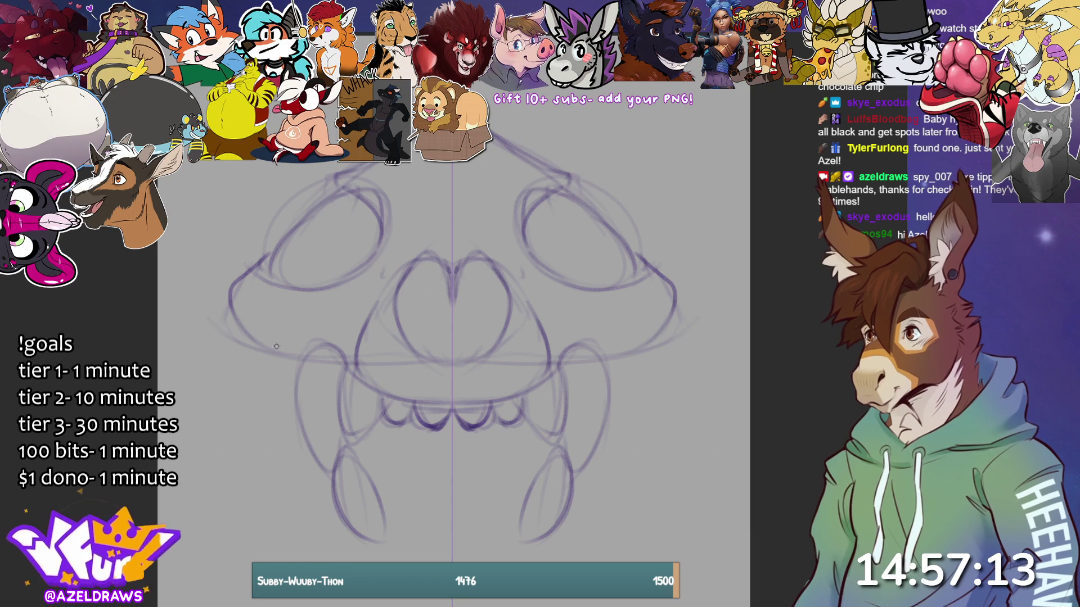
mouse_move(261, 293)
left_mouse_down()
mouse_move(308, 301)
mouse_move(340, 365)
left_mouse_up()
left_click_drag(330, 324, 314, 350)
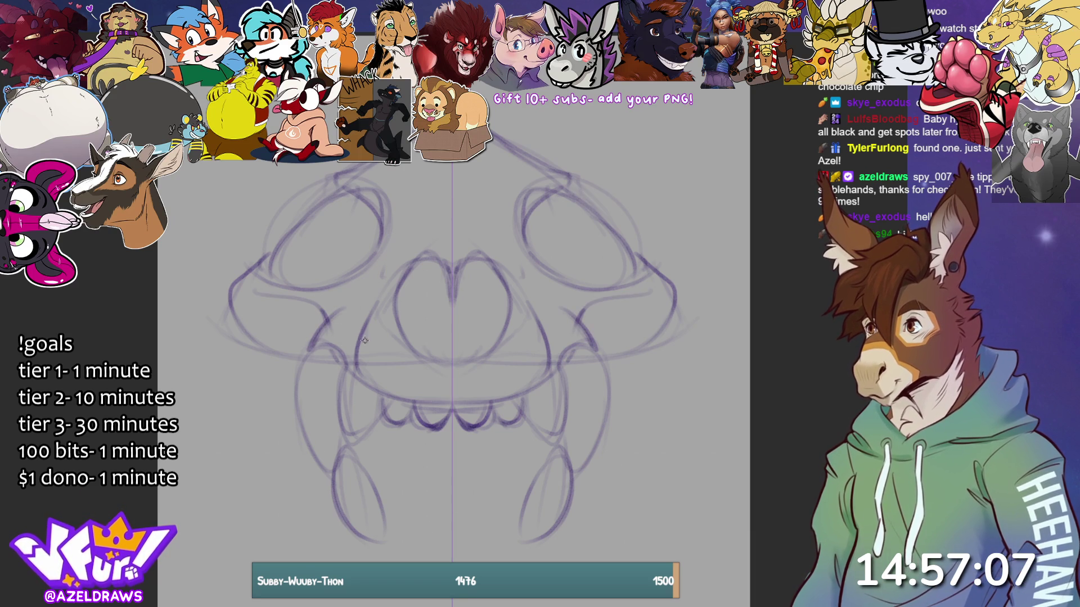
left_click_drag(362, 325, 345, 361)
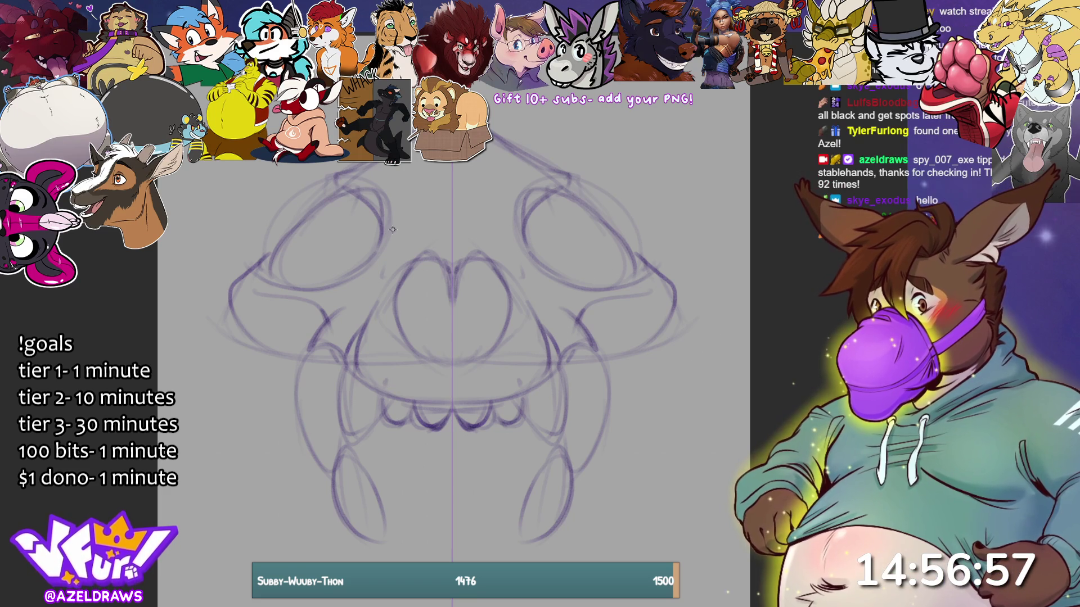
mouse_move(381, 164)
left_mouse_down()
mouse_move(400, 202)
mouse_move(404, 266)
left_mouse_up()
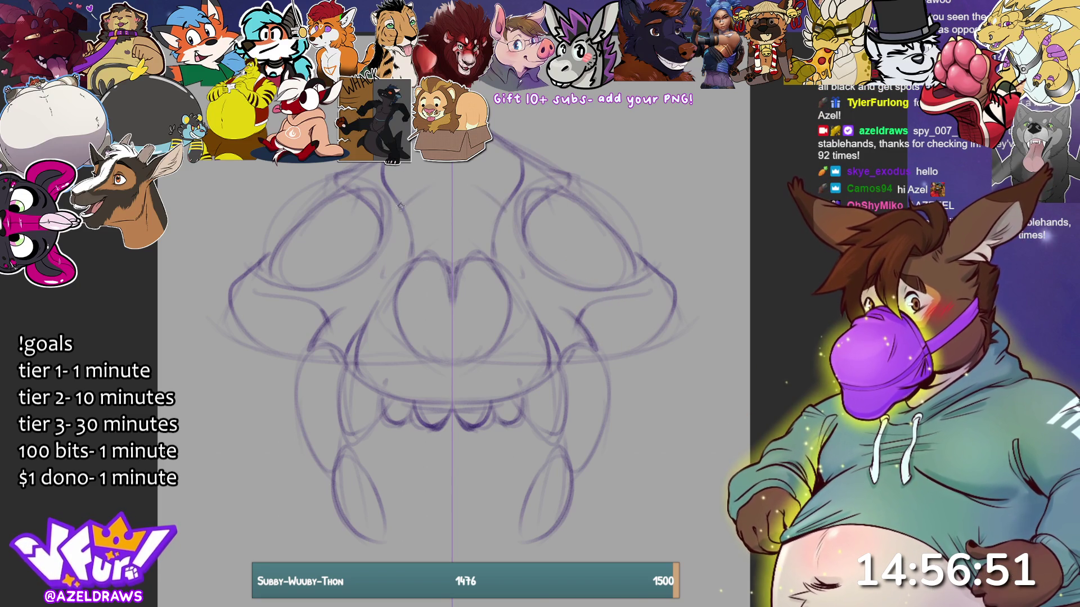
left_click_drag(415, 198, 444, 178)
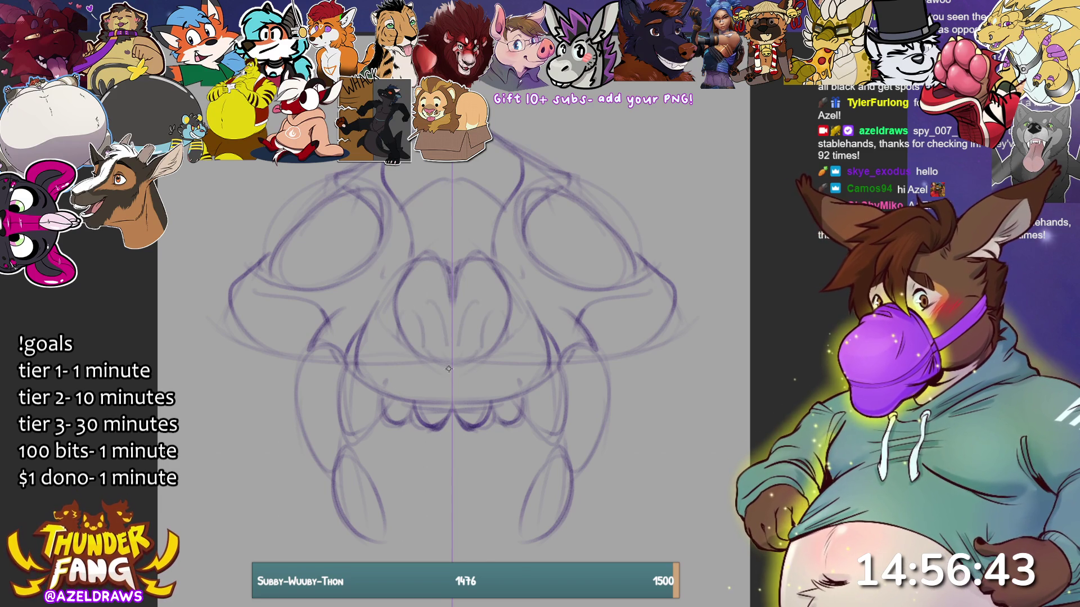
Step: Sketch mirrored lip lines, mouth-corner strokes and a curved lower jaw, then squash the sketch shorter
left_click_drag(419, 354, 450, 373)
left_click_drag(376, 353, 399, 389)
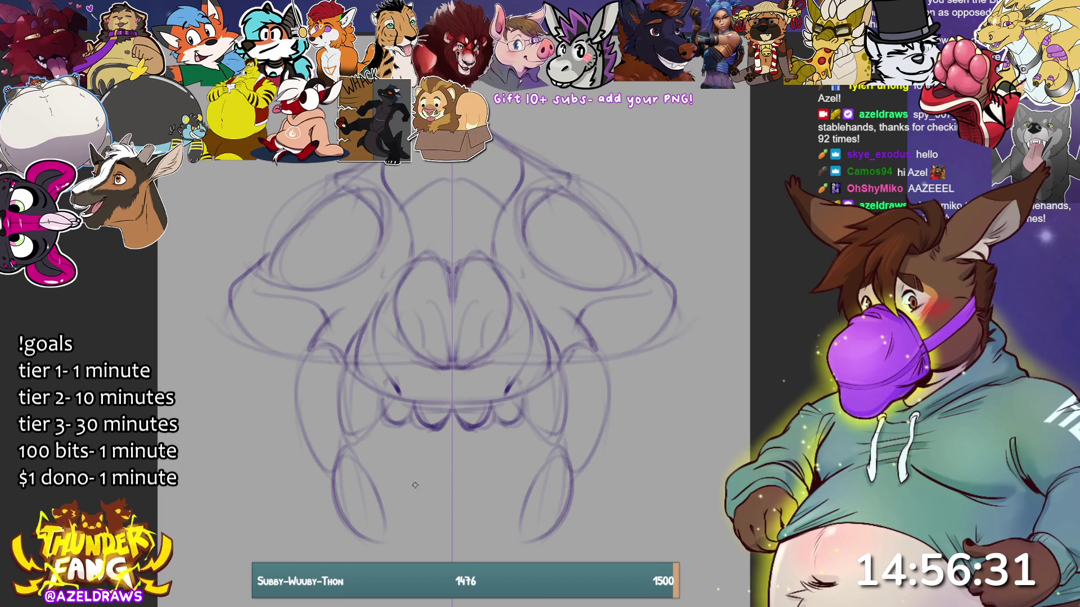
mouse_move(370, 466)
left_mouse_down()
mouse_move(397, 446)
mouse_move(472, 444)
mouse_move(464, 440)
left_mouse_up()
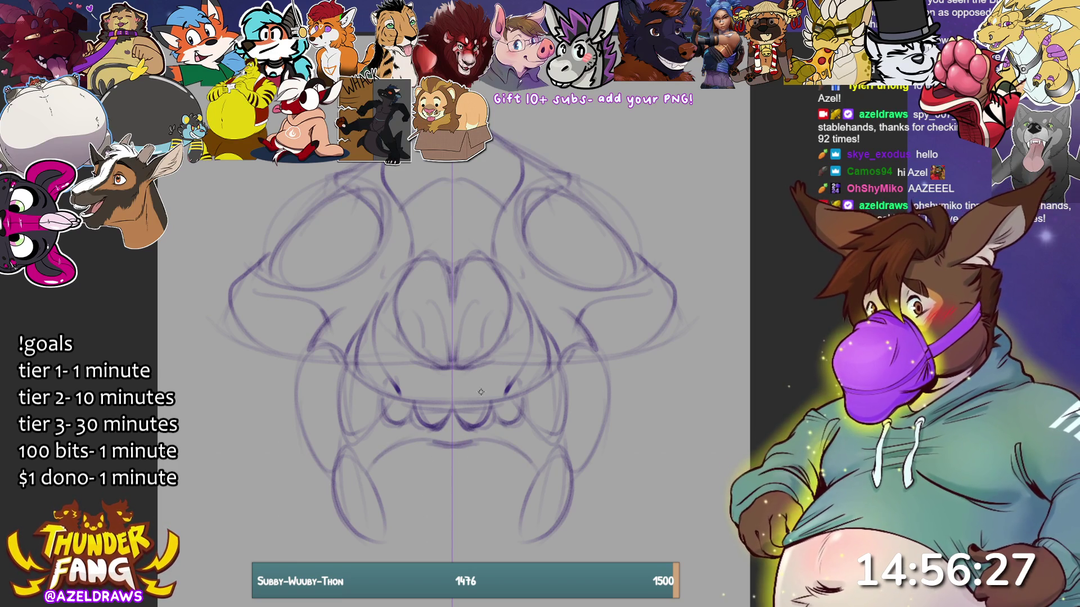
mouse_move(387, 451)
left_mouse_down()
mouse_move(366, 481)
mouse_move(378, 506)
mouse_move(405, 509)
left_mouse_up()
mouse_move(534, 450)
left_mouse_down()
mouse_move(546, 467)
mouse_move(502, 445)
left_mouse_up()
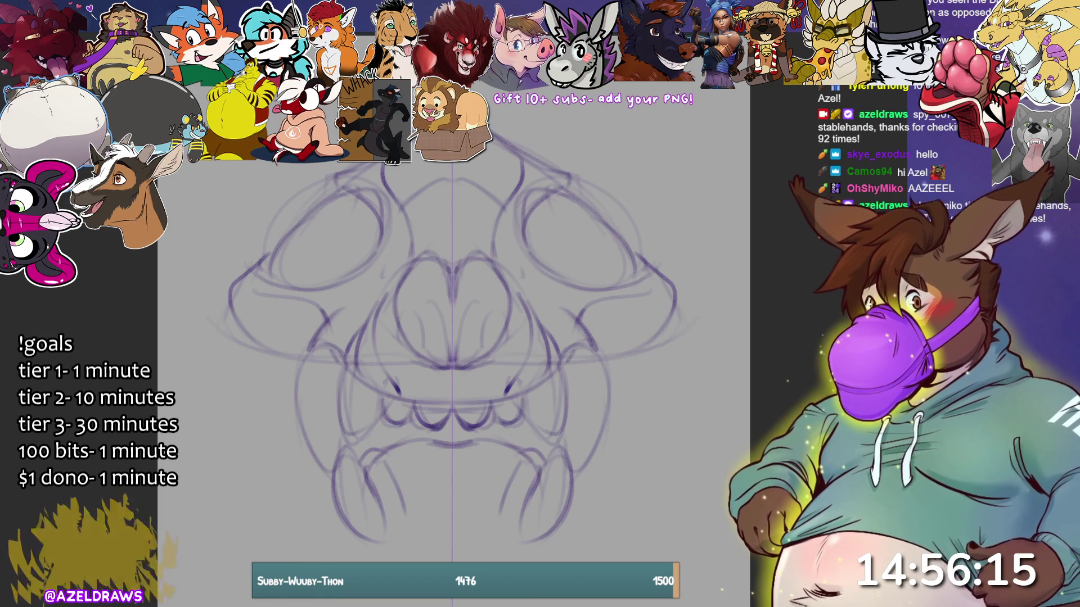
key("ctrl+t")
left_click_drag(450, 543, 449, 491)
Step: Apply the shortened sketch, extend short lines below the jaw, and move the sketch higher
left_click(416, 512)
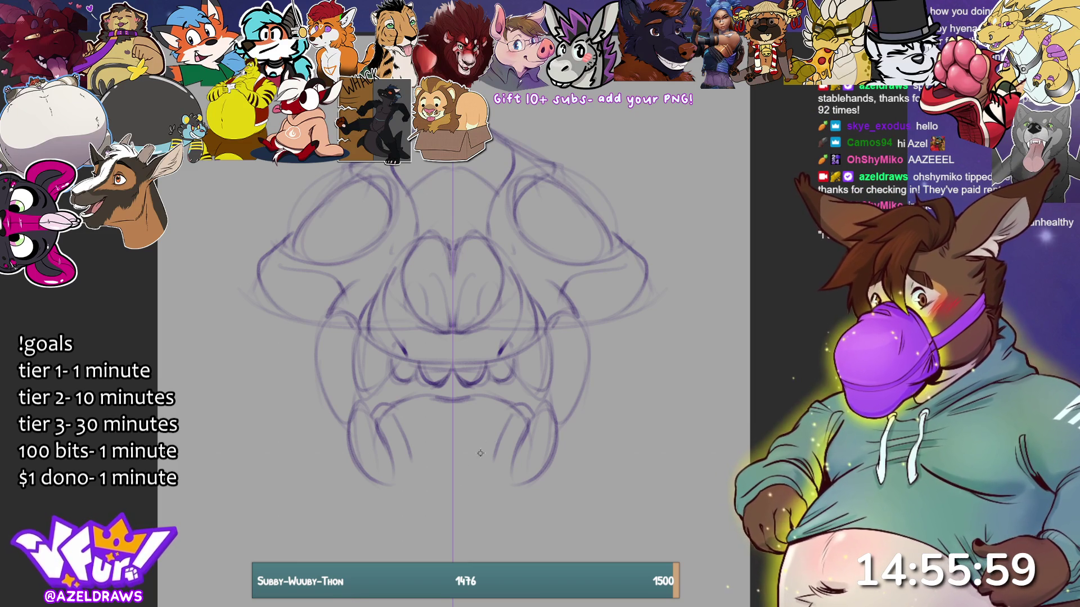
left_click_drag(394, 486, 395, 526)
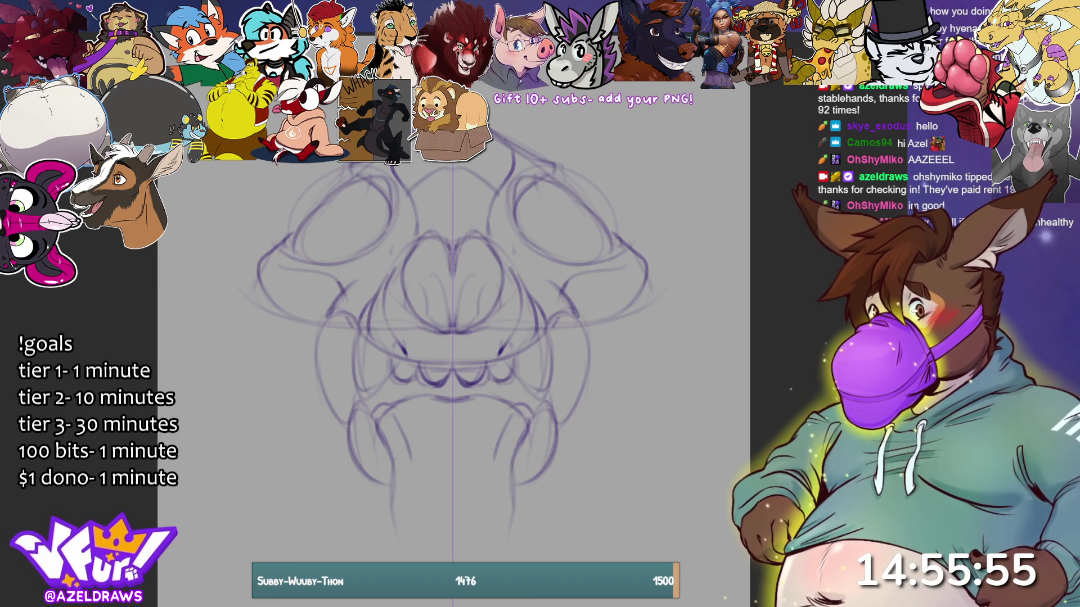
key("ctrl+t")
mouse_move(528, 273)
left_mouse_down()
mouse_move(531, 239)
mouse_move(530, 248)
left_mouse_up()
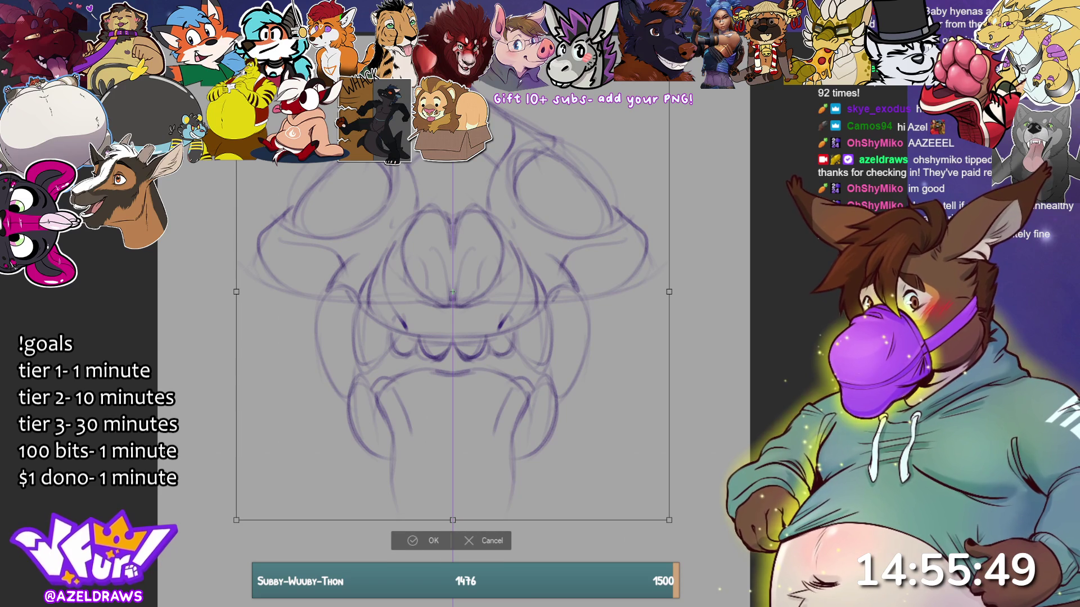
left_click(410, 541)
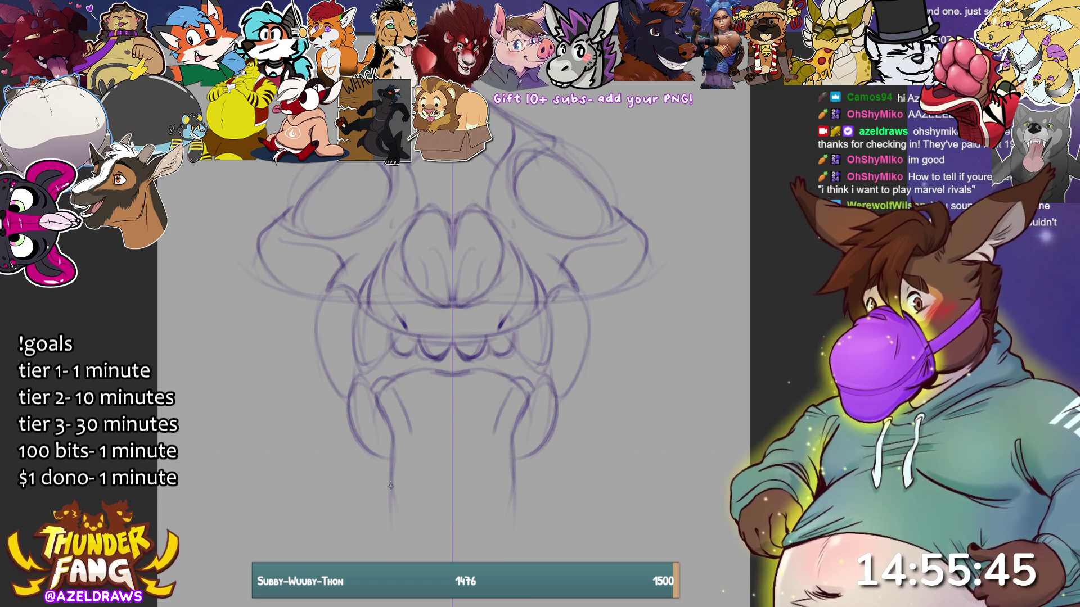
Step: Sketch mirrored cheek contours, outer eye corners, diagonal lower-jaw lines and strokes beside the upper teeth
left_click_drag(387, 478, 385, 537)
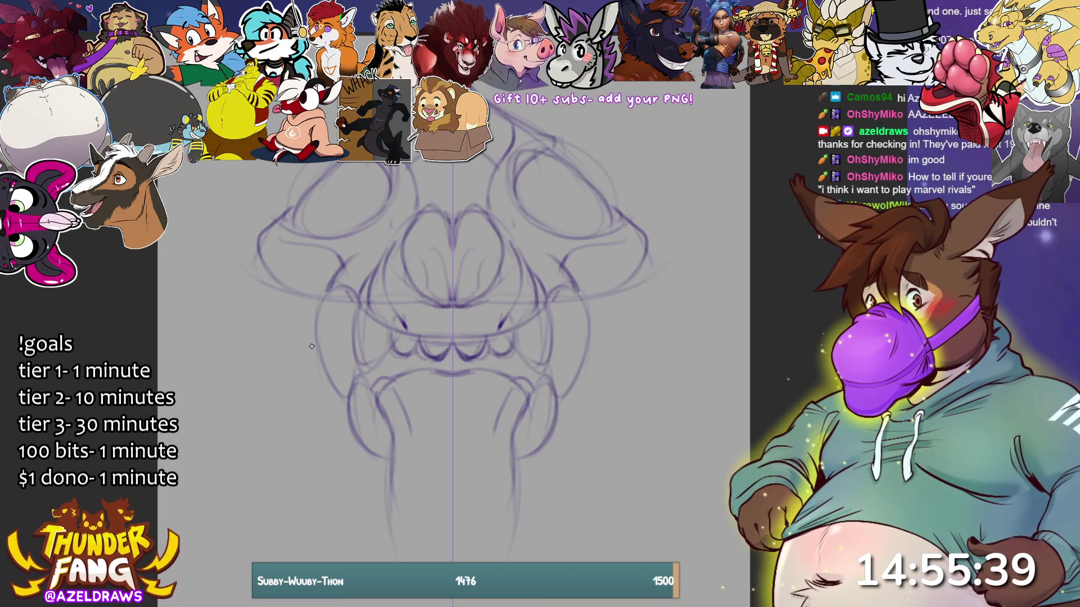
mouse_move(314, 353)
left_mouse_down()
mouse_move(297, 345)
mouse_move(315, 427)
mouse_move(367, 483)
left_mouse_up()
left_click_drag(304, 432, 405, 513)
mouse_move(314, 401)
left_mouse_down()
mouse_move(319, 440)
mouse_move(293, 342)
left_mouse_up()
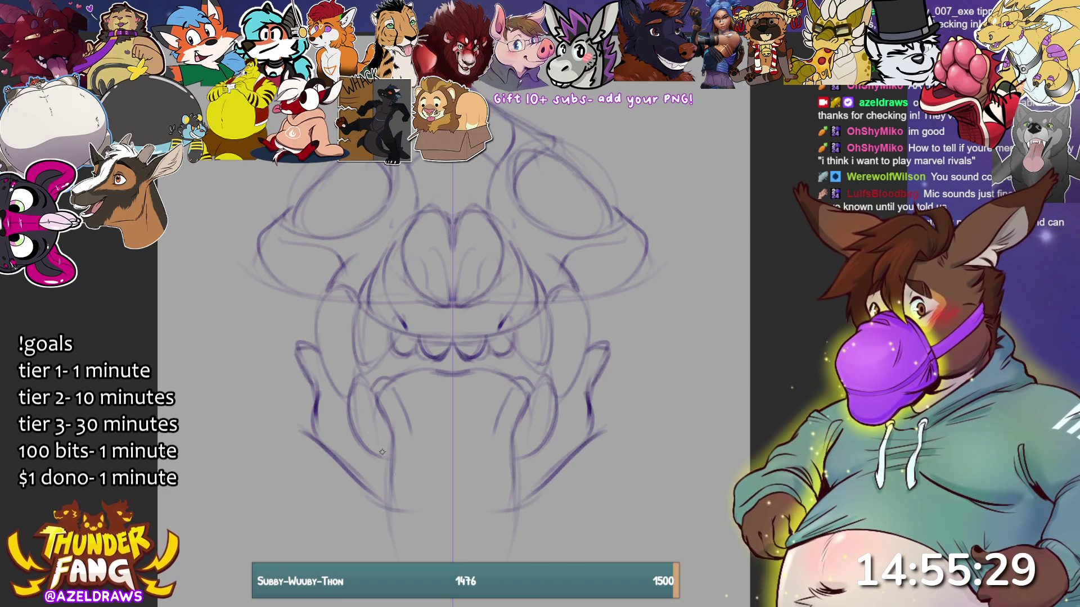
left_click_drag(357, 366, 385, 353)
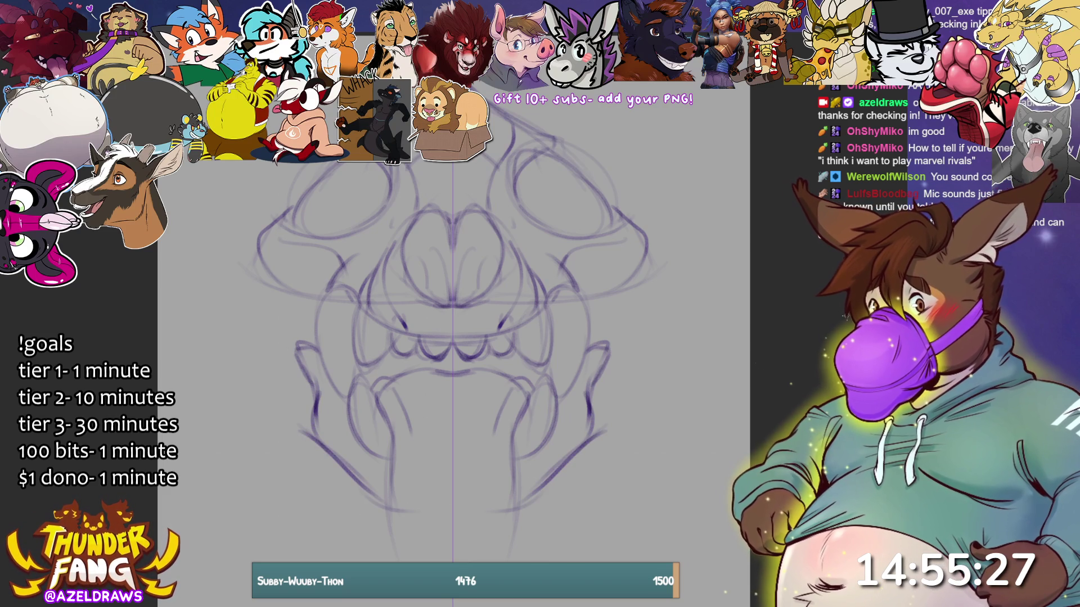
mouse_move(300, 203)
left_mouse_down()
mouse_move(318, 236)
mouse_move(336, 236)
left_mouse_up()
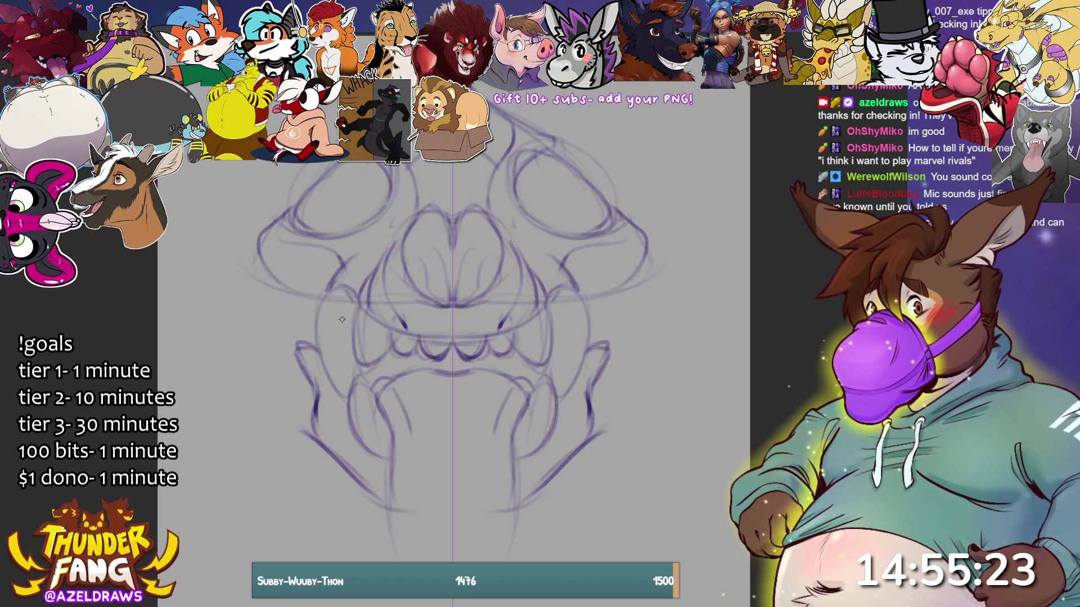
mouse_move(261, 270)
left_mouse_down()
mouse_move(308, 322)
mouse_move(287, 284)
mouse_move(315, 332)
left_mouse_up()
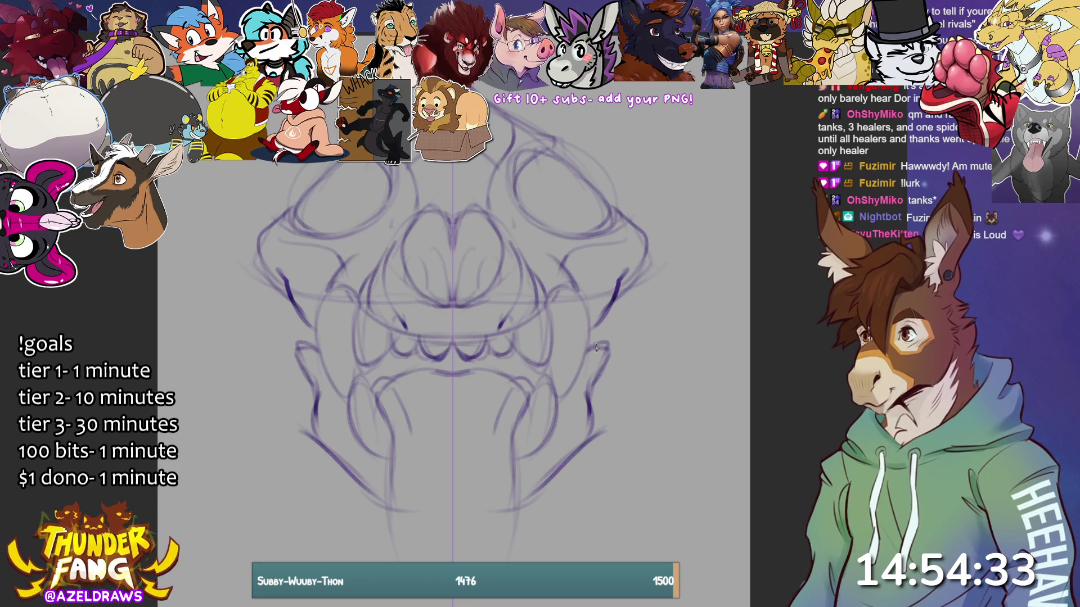
left_click_drag(318, 406, 360, 481)
Step: Darken the lower jaw line and sketch mirrored ear shapes above the head
mouse_move(315, 436)
left_mouse_down()
mouse_move(387, 505)
mouse_move(391, 545)
left_mouse_up()
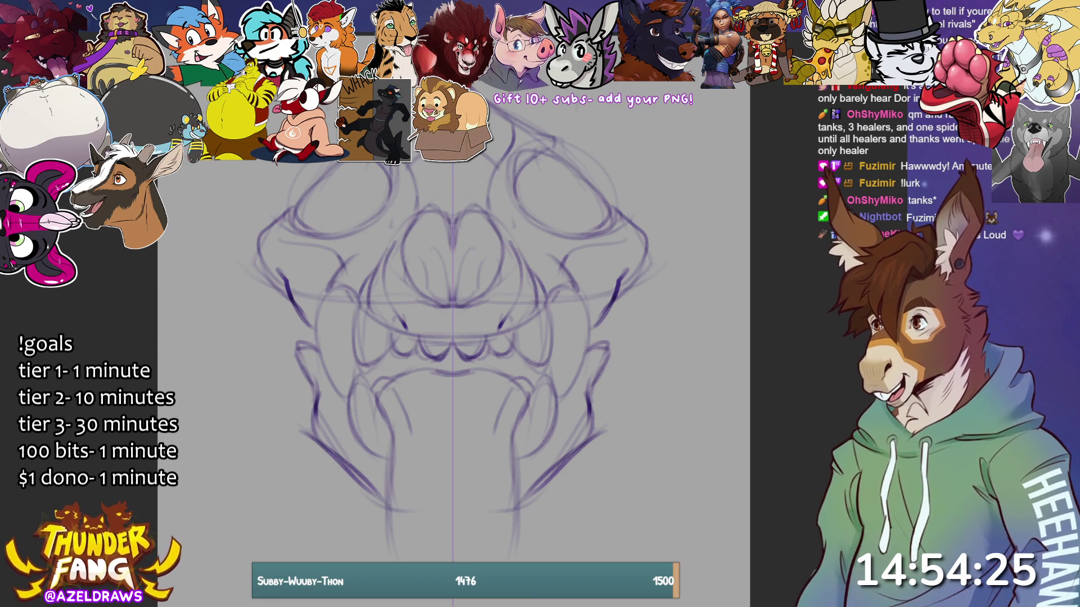
left_click_drag(574, 104, 565, 135)
mouse_move(616, 50)
left_mouse_down()
mouse_move(681, 93)
mouse_move(700, 191)
left_mouse_up()
left_click_drag(660, 85, 681, 118)
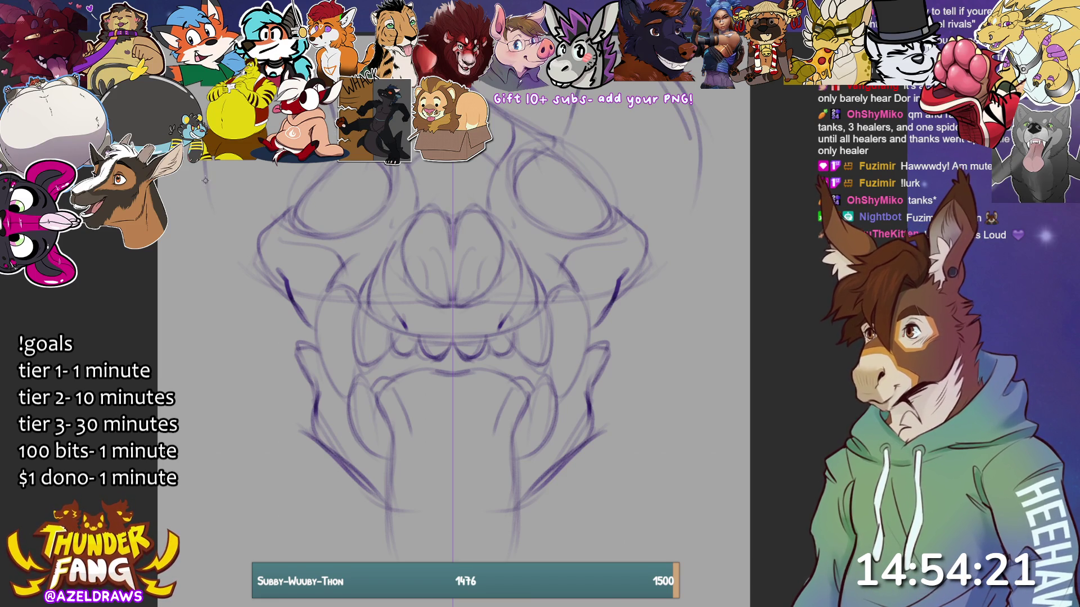
mouse_move(239, 101)
left_mouse_down()
mouse_move(205, 176)
mouse_move(266, 226)
mouse_move(202, 172)
left_mouse_up()
left_click_drag(247, 82, 227, 113)
left_click_drag(327, 90, 342, 124)
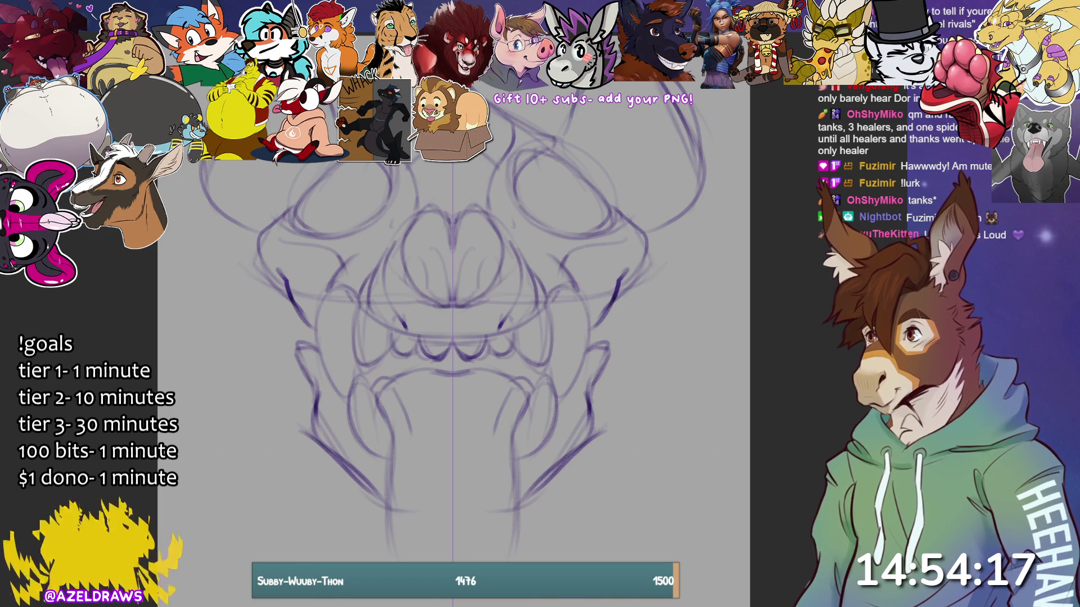
mouse_move(641, 85)
left_mouse_down()
mouse_move(621, 101)
mouse_move(611, 189)
left_mouse_up()
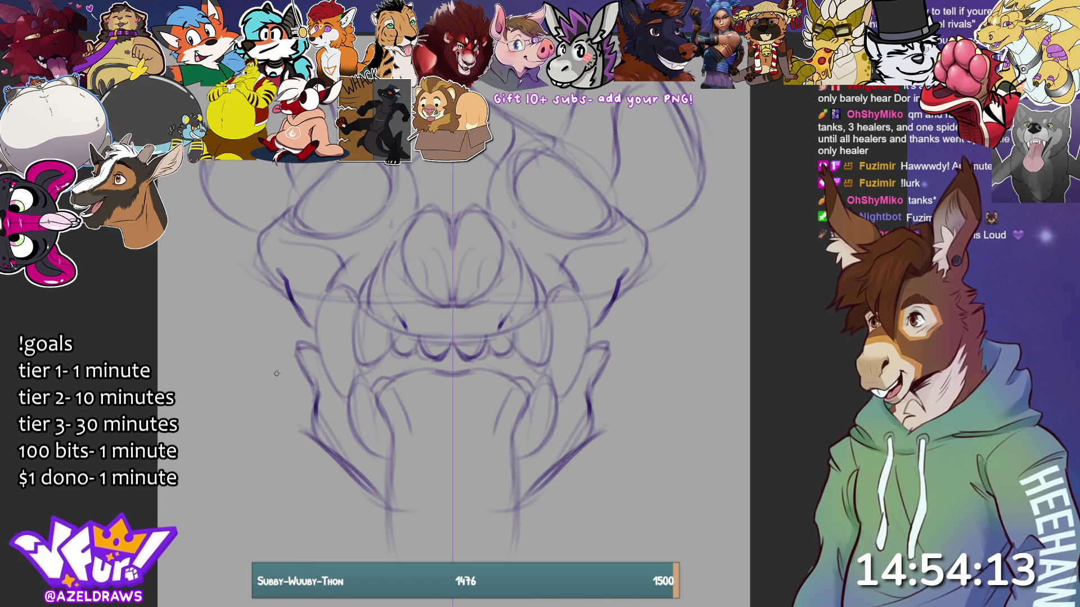
Step: Add spiky fur tufts along both cheeks and strokes inside the ears
mouse_move(238, 236)
left_mouse_down()
mouse_move(190, 297)
mouse_move(246, 362)
mouse_move(237, 351)
mouse_move(221, 394)
left_mouse_up()
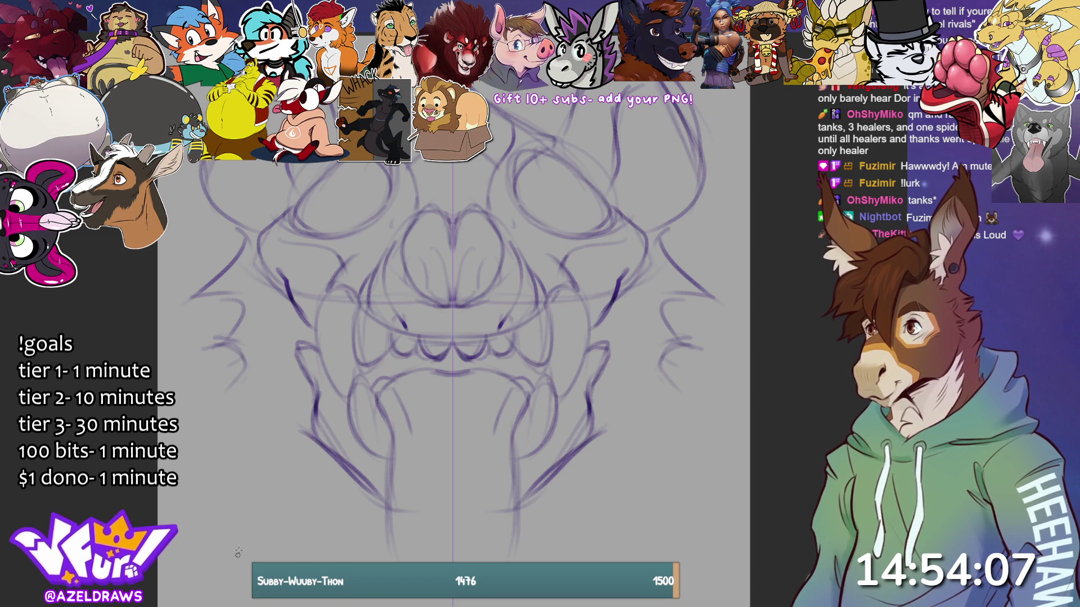
mouse_move(237, 390)
left_mouse_down()
mouse_move(219, 392)
mouse_move(264, 416)
mouse_move(287, 454)
left_mouse_up()
mouse_move(216, 388)
left_mouse_down()
mouse_move(244, 378)
mouse_move(312, 469)
mouse_move(388, 539)
mouse_move(382, 563)
left_mouse_up()
mouse_move(284, 150)
left_mouse_down()
mouse_move(260, 121)
mouse_move(242, 169)
mouse_move(275, 196)
left_mouse_up()
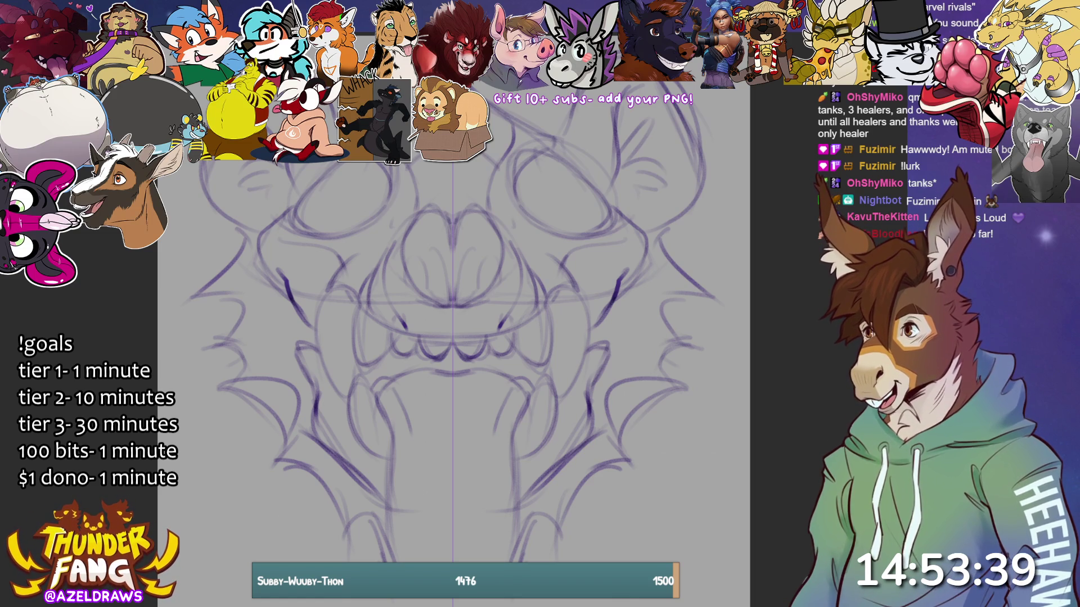
Step: Draw mirrored tusk curves with darkened oval loops on each side of the mouth
mouse_move(354, 433)
left_mouse_down()
mouse_move(335, 357)
mouse_move(374, 394)
left_mouse_up()
mouse_move(386, 430)
left_mouse_down()
mouse_move(370, 363)
mouse_move(335, 396)
mouse_move(389, 432)
mouse_move(369, 365)
left_mouse_up()
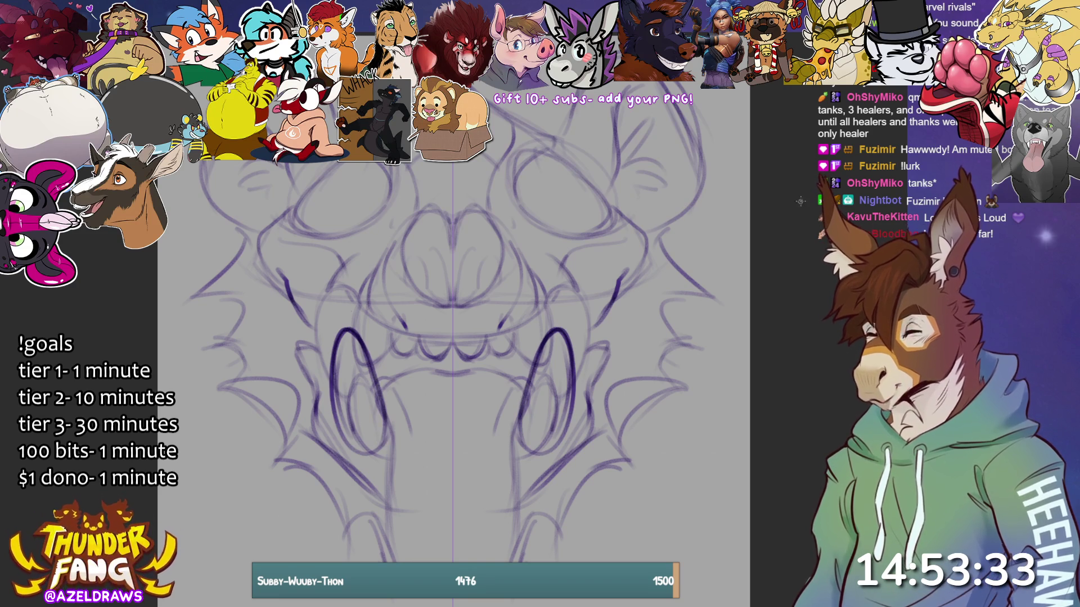
mouse_move(353, 436)
left_mouse_down()
mouse_move(378, 453)
mouse_move(388, 436)
mouse_move(395, 451)
left_mouse_up()
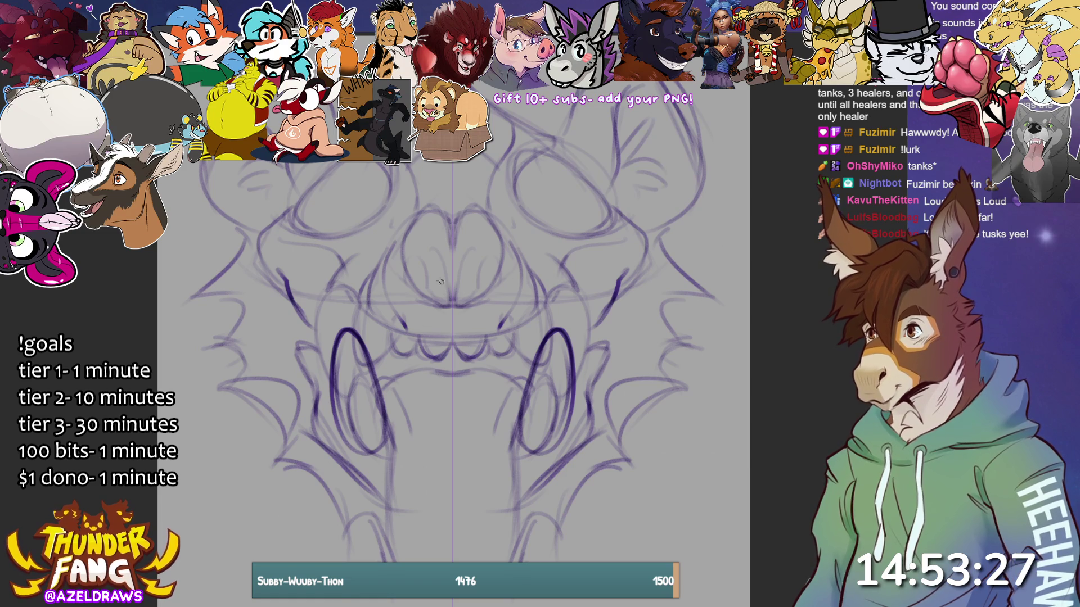
Step: Sketch the inner upper-lip curve, undo stray strokes, and draw the U-shaped nose ring
mouse_move(426, 283)
left_mouse_down()
mouse_move(405, 322)
mouse_move(419, 280)
mouse_move(450, 346)
left_mouse_up()
key("ctrl+z")
key("ctrl+z")
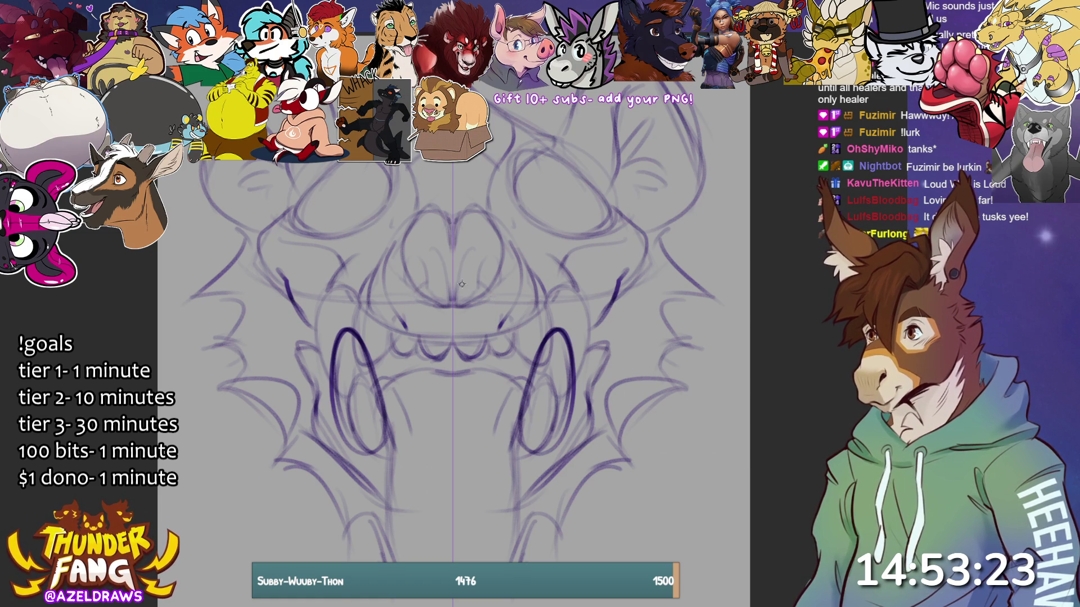
mouse_move(423, 274)
left_mouse_down()
mouse_move(422, 298)
mouse_move(450, 307)
left_mouse_up()
left_click_drag(432, 267, 457, 319)
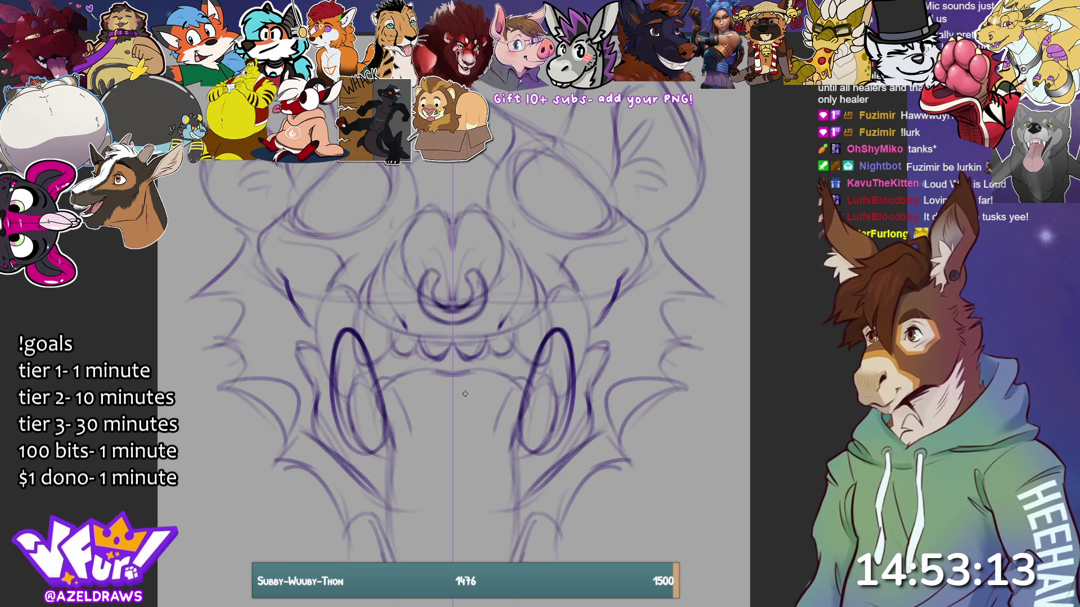
Step: Add a short stroke at the lower jaw and mirrored fur strokes on the upper cheeks
left_click_drag(365, 527, 358, 519)
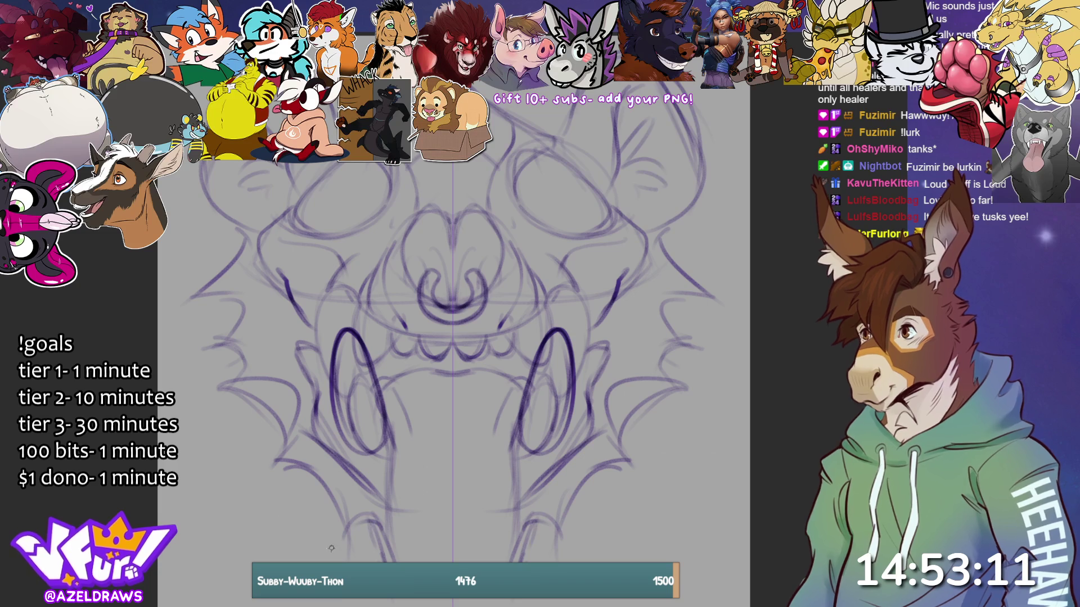
mouse_move(303, 325)
left_mouse_down()
mouse_move(316, 275)
mouse_move(289, 290)
mouse_move(312, 266)
mouse_move(290, 315)
left_mouse_up()
left_click_drag(322, 281, 315, 329)
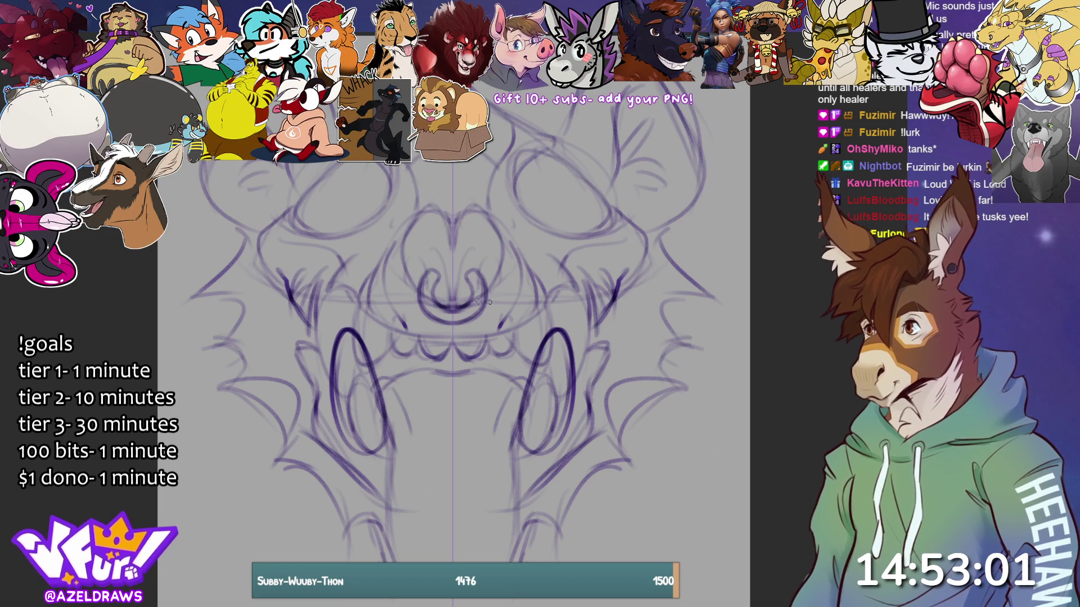
Step: Move the whole face sketch slightly lower with a transform and arrow nudge, then zoom to check
key("ctrl+t")
left_click_drag(587, 277, 585, 294)
key("Down")
key("Down")
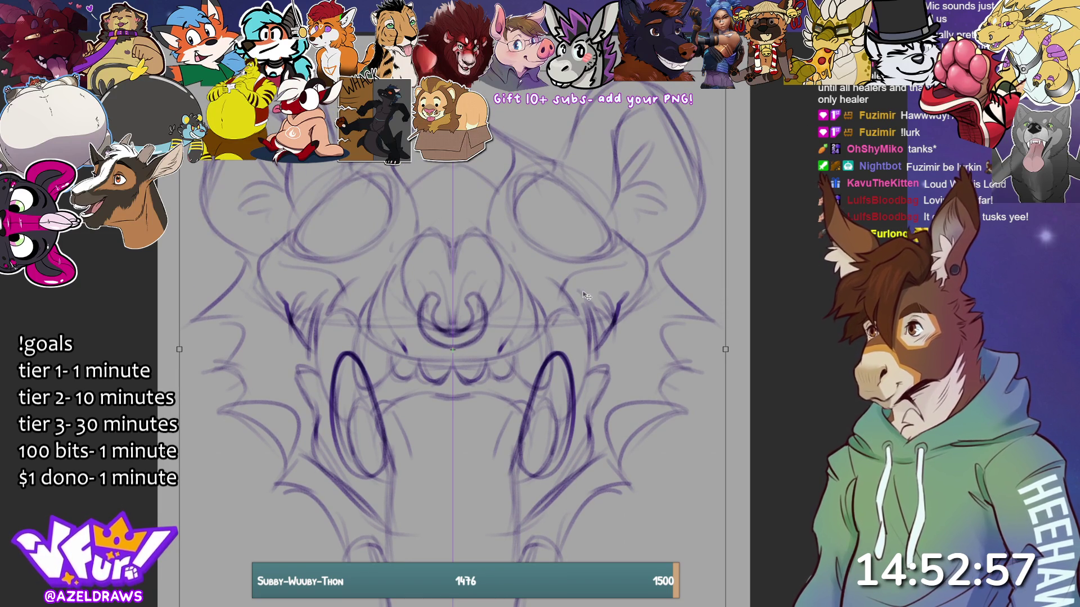
key("Return")
scroll(453, 344, "down", 2)
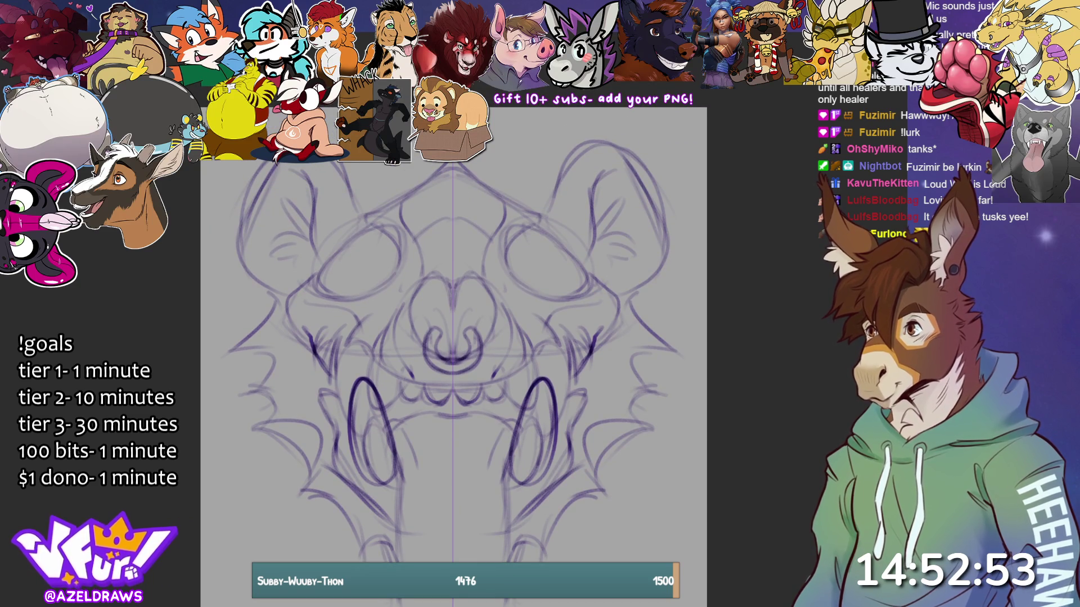
scroll(453, 346, "down", 1)
scroll(454, 354, "up", 1)
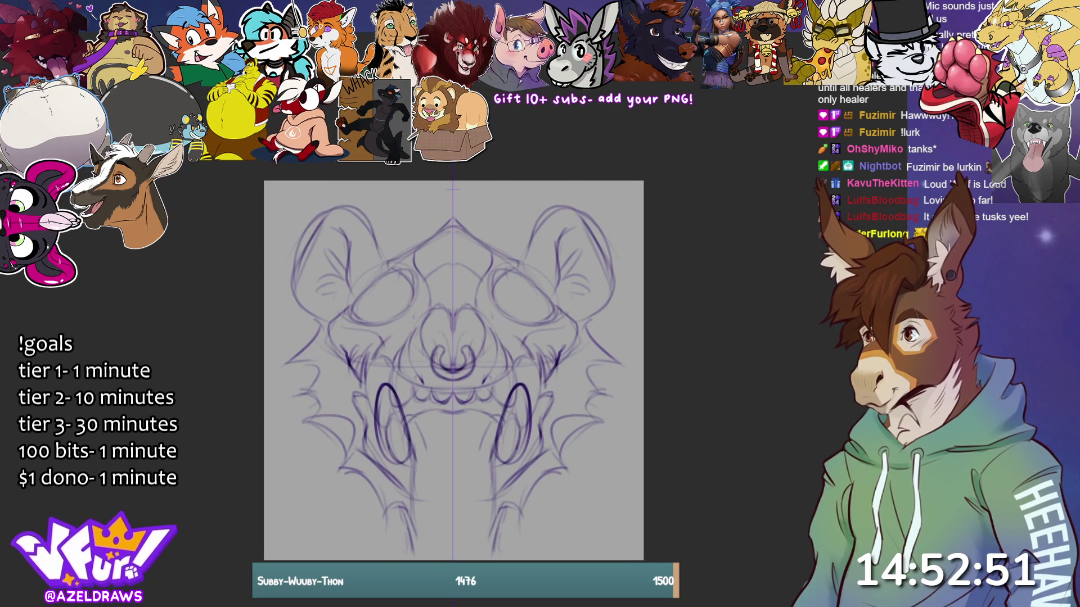
scroll(453, 365, "up", 1)
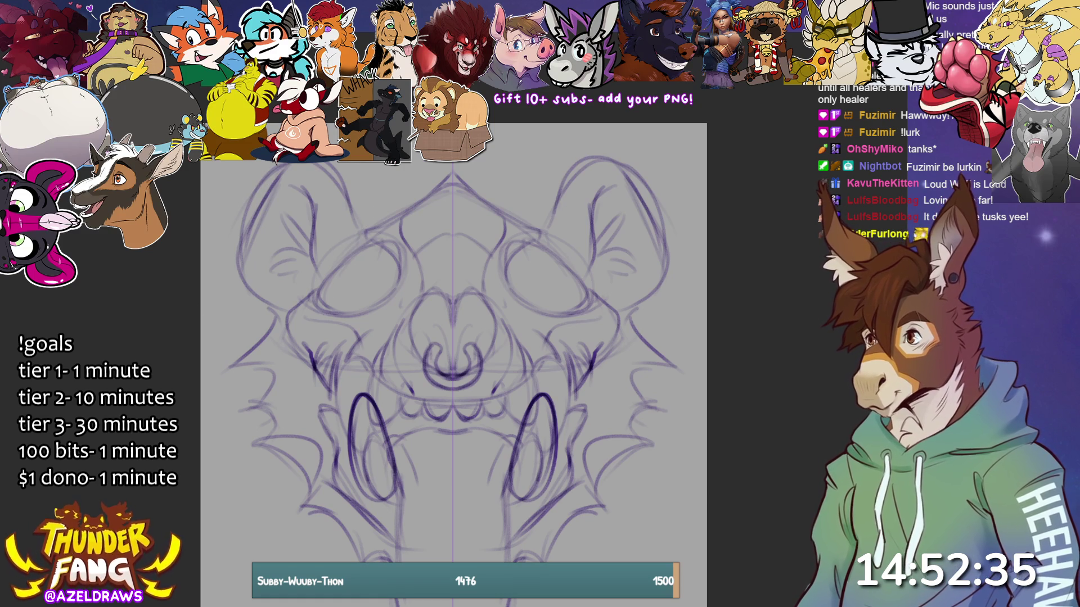
Step: Erase both upright ear sketches and redraw wider mirrored ear outlines with inner-ear lines
mouse_move(262, 197)
left_mouse_down()
mouse_move(259, 242)
mouse_move(334, 180)
left_mouse_up()
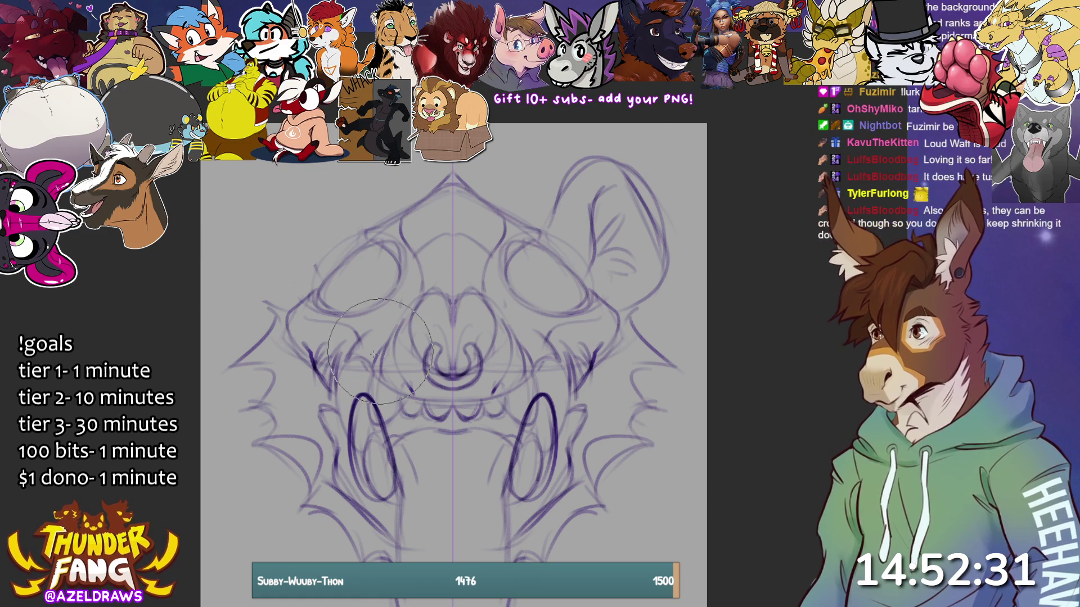
mouse_move(653, 185)
left_mouse_down()
mouse_move(602, 180)
mouse_move(619, 215)
left_mouse_up()
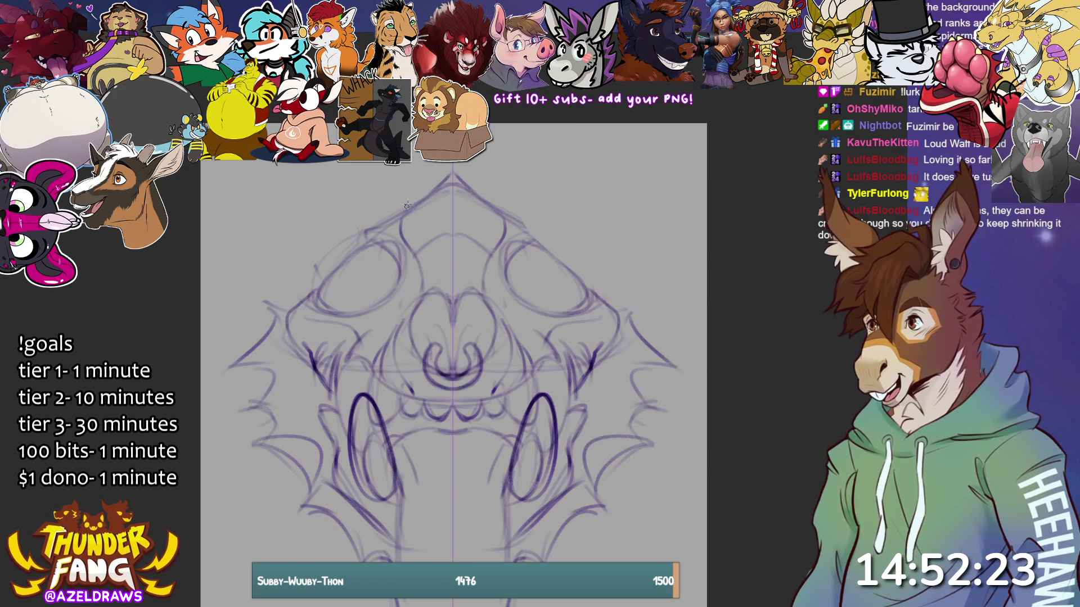
mouse_move(368, 211)
left_mouse_down()
mouse_move(315, 199)
mouse_move(264, 233)
left_mouse_up()
mouse_move(308, 203)
left_mouse_down()
mouse_move(209, 243)
mouse_move(223, 293)
mouse_move(280, 311)
left_mouse_up()
mouse_move(222, 254)
left_mouse_down()
mouse_move(336, 253)
mouse_move(300, 191)
mouse_move(246, 236)
left_mouse_up()
left_click_drag(292, 208, 312, 196)
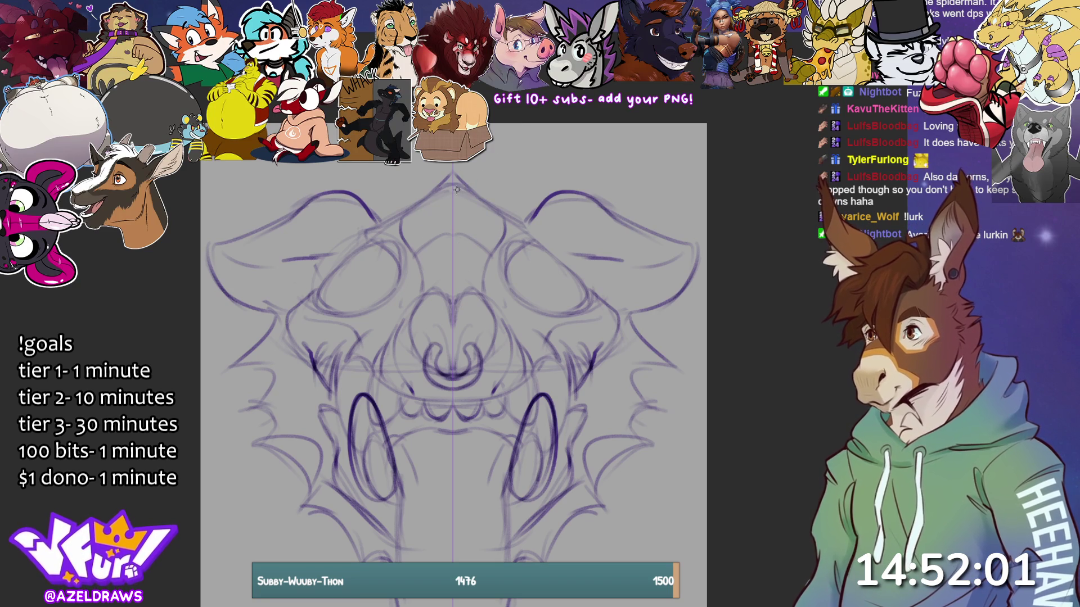
Step: Sketch curved mirrored brow lines across the head top and its upper corners
mouse_move(363, 200)
left_mouse_down()
mouse_move(396, 223)
mouse_move(452, 179)
mouse_move(445, 184)
left_mouse_up()
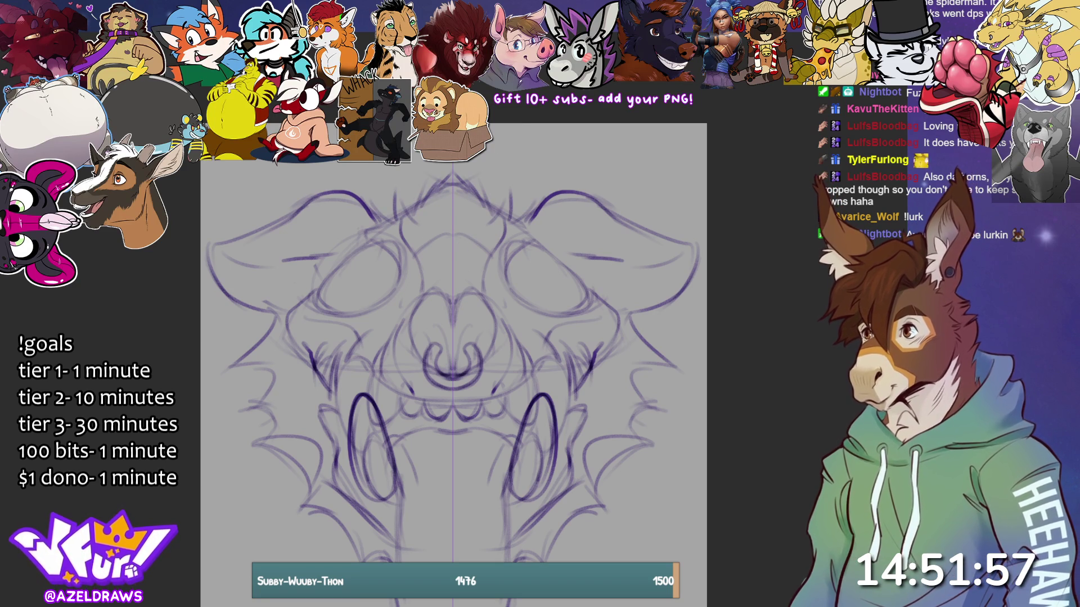
left_click_drag(333, 166, 385, 125)
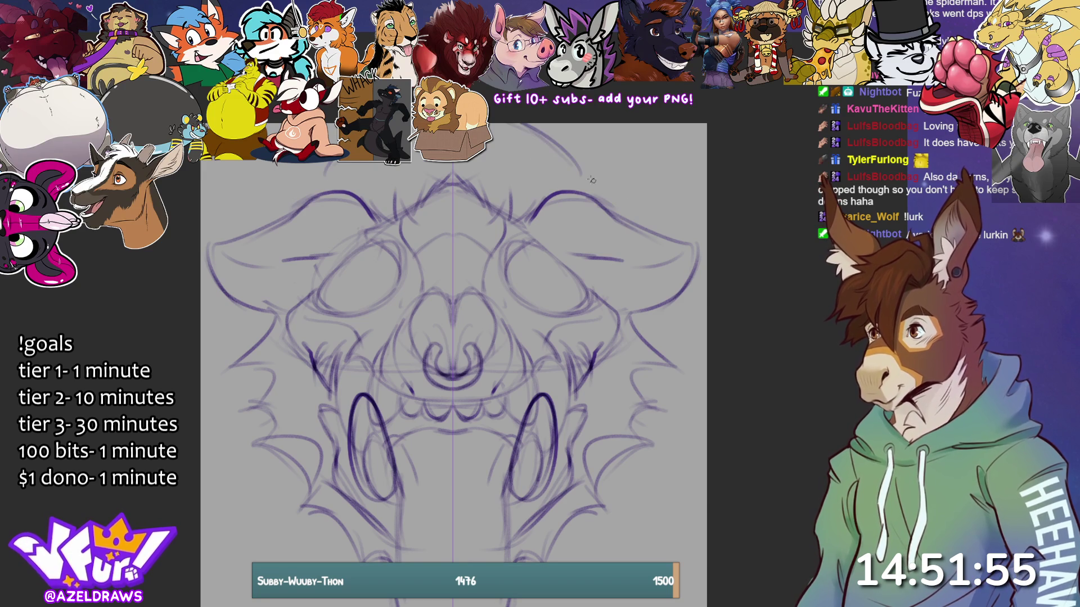
mouse_move(338, 166)
left_mouse_down()
mouse_move(290, 171)
mouse_move(264, 203)
left_mouse_up()
mouse_move(336, 156)
left_mouse_down()
mouse_move(297, 168)
mouse_move(236, 259)
mouse_move(204, 385)
left_mouse_up()
Step: Fringe both cheek edges down to the lower cheeks with spiky mirrored fur tufts
mouse_move(239, 318)
left_mouse_down()
mouse_move(197, 452)
mouse_move(222, 296)
mouse_move(194, 338)
left_mouse_up()
left_click_drag(194, 331, 242, 343)
left_click_drag(204, 395, 204, 433)
mouse_move(289, 166)
left_mouse_down()
mouse_move(242, 221)
mouse_move(321, 165)
left_mouse_up()
left_click_drag(257, 180, 242, 236)
left_click_drag(236, 341, 223, 396)
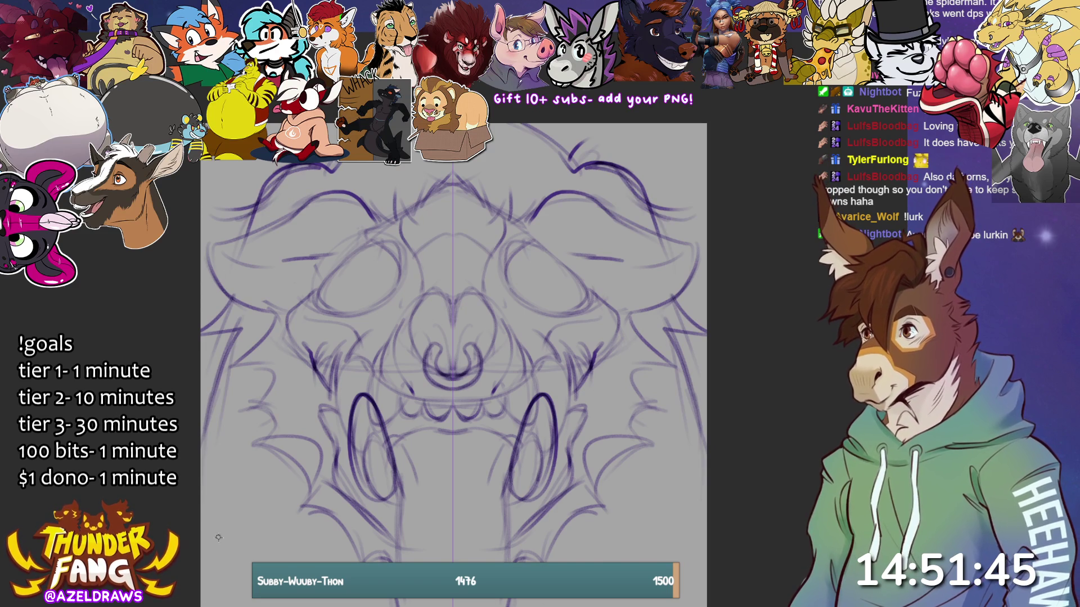
mouse_move(224, 356)
left_mouse_down()
mouse_move(203, 419)
mouse_move(206, 505)
mouse_move(217, 505)
left_mouse_up()
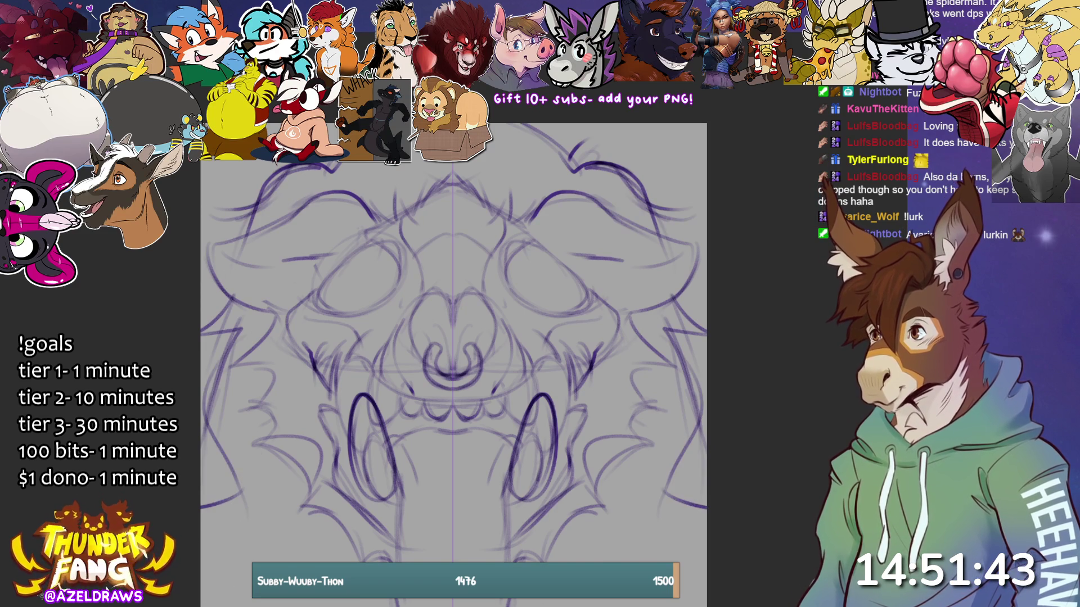
left_click_drag(219, 409, 200, 469)
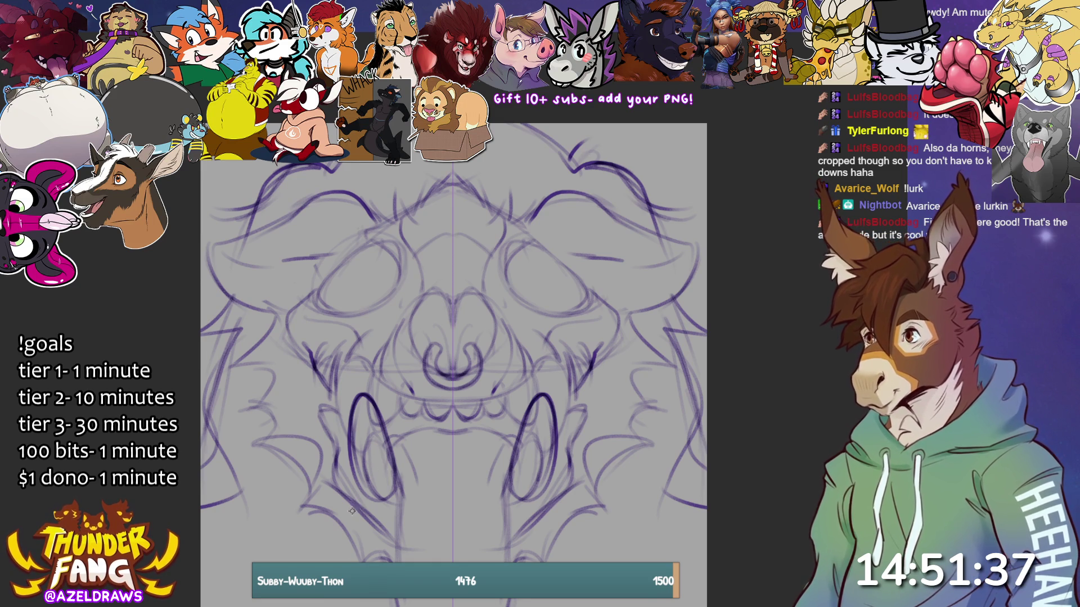
Step: Erase the old dark curves above the left and right eyes
key("e")
left_click_drag(333, 213, 237, 277)
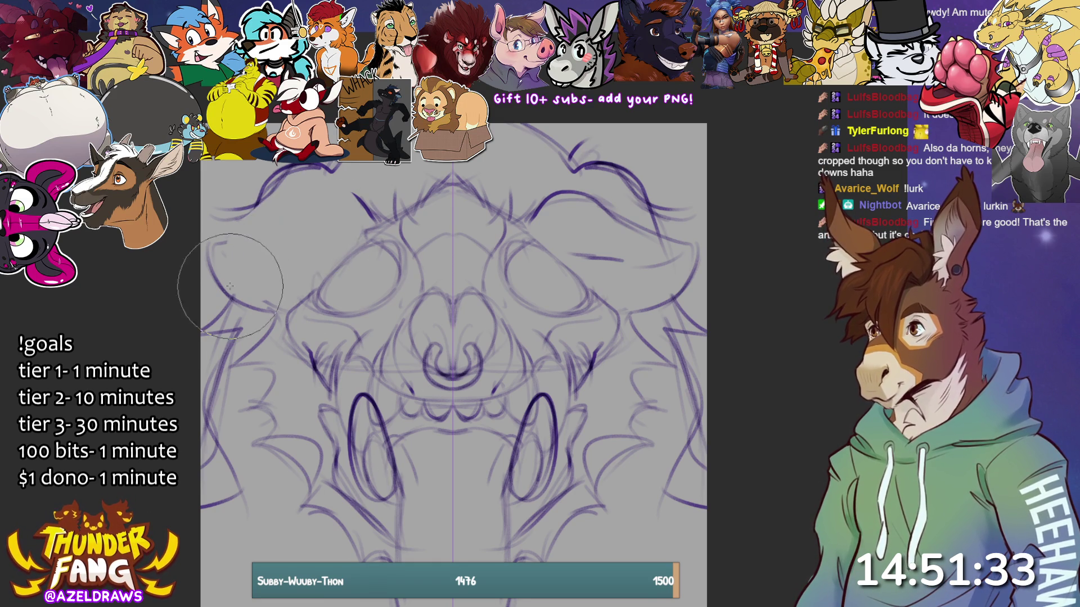
left_click_drag(540, 225, 613, 248)
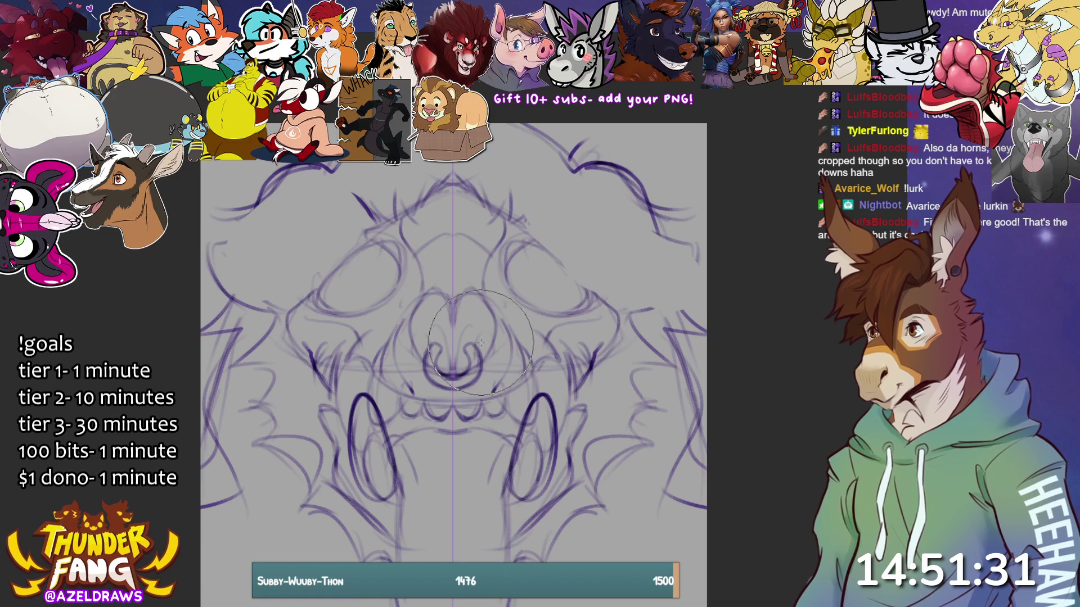
Step: Brush heavy mirrored brow and eye-socket curves, plus small upper-cheek and outer-eye strokes
mouse_move(363, 243)
left_mouse_down()
mouse_move(335, 200)
mouse_move(240, 249)
mouse_move(298, 172)
mouse_move(239, 264)
mouse_move(304, 303)
left_mouse_up()
left_click_drag(312, 169, 354, 226)
mouse_move(293, 194)
left_mouse_down()
mouse_move(282, 235)
mouse_move(293, 254)
mouse_move(325, 264)
mouse_move(281, 232)
mouse_move(314, 281)
mouse_move(402, 214)
left_mouse_up()
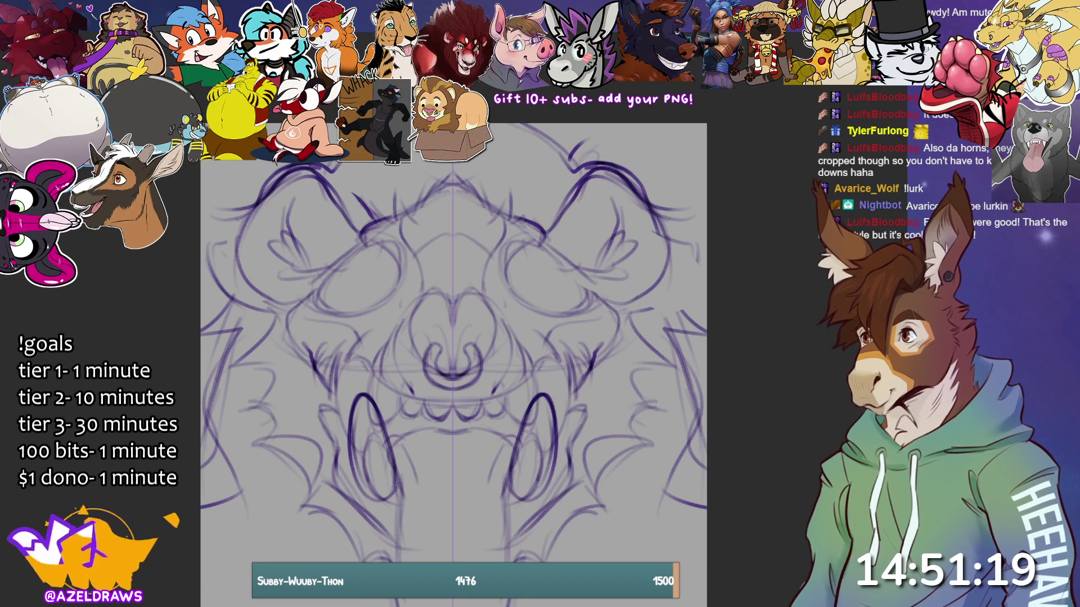
left_click_drag(284, 288, 278, 320)
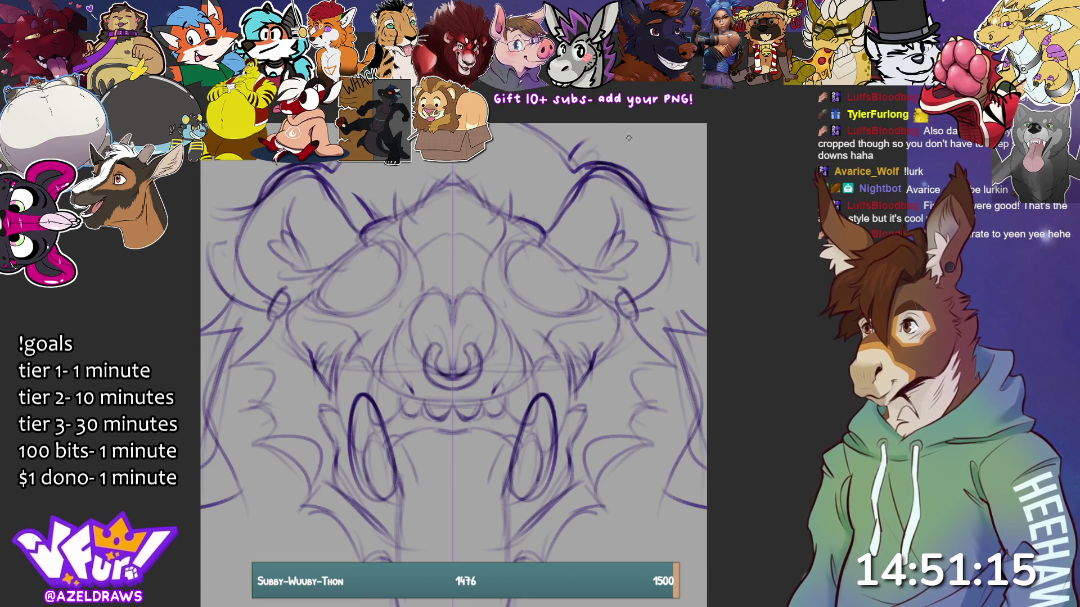
mouse_move(261, 194)
left_mouse_down()
mouse_move(236, 220)
mouse_move(254, 230)
mouse_move(227, 236)
mouse_move(265, 223)
left_mouse_up()
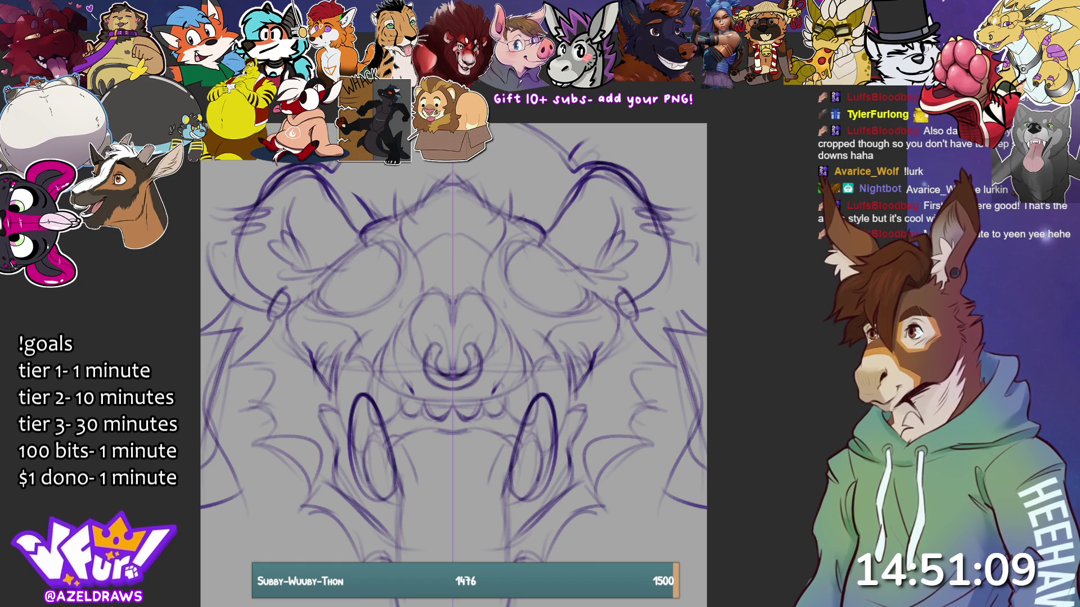
Step: Sketch several mirrored strokes filling out both lower cheeks
left_click_drag(279, 506, 357, 559)
left_click_drag(265, 477, 360, 561)
left_click_drag(281, 493, 354, 554)
mouse_move(279, 452)
left_mouse_down()
mouse_move(263, 462)
mouse_move(240, 541)
mouse_move(246, 561)
left_mouse_up()
left_click_drag(225, 523, 247, 570)
scroll(325, 464, "down", 2)
Step: Darken the faint lower-cheek strokes and add mirrored strokes above the eyes, brow and head top
left_click_drag(281, 411, 365, 490)
left_click_drag(576, 480, 560, 488)
scroll(450, 337, "up", 1)
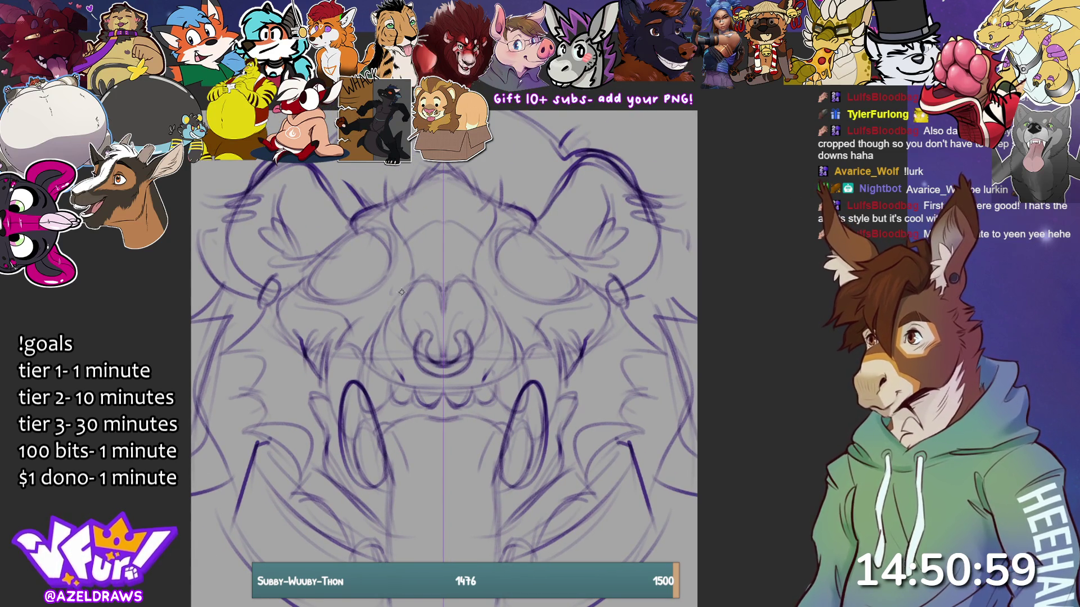
left_click_drag(326, 204, 352, 226)
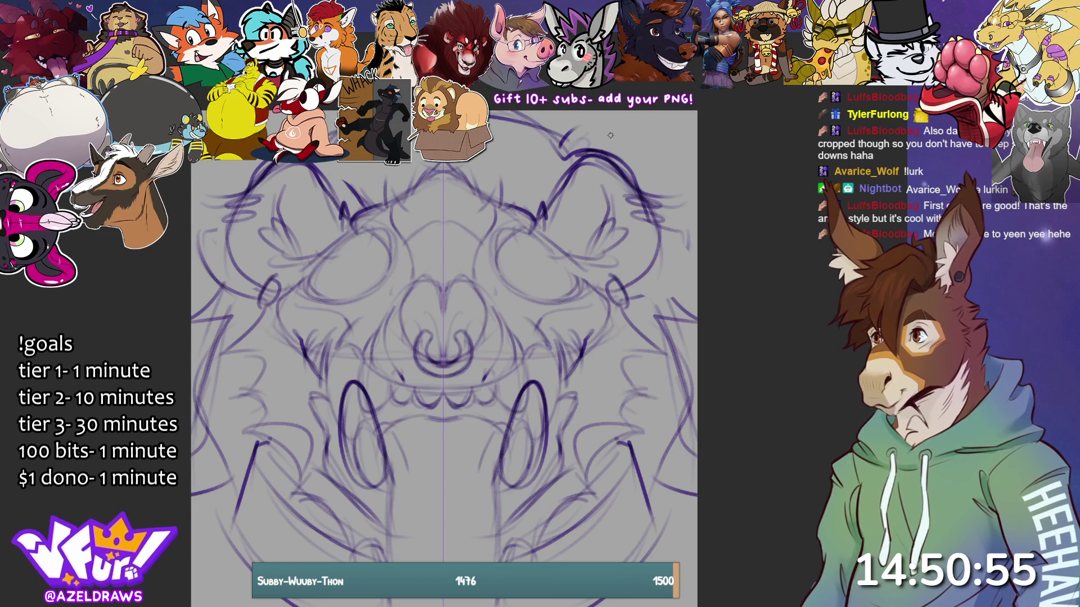
mouse_move(368, 218)
left_mouse_down()
mouse_move(415, 205)
mouse_move(410, 193)
mouse_move(398, 211)
left_mouse_up()
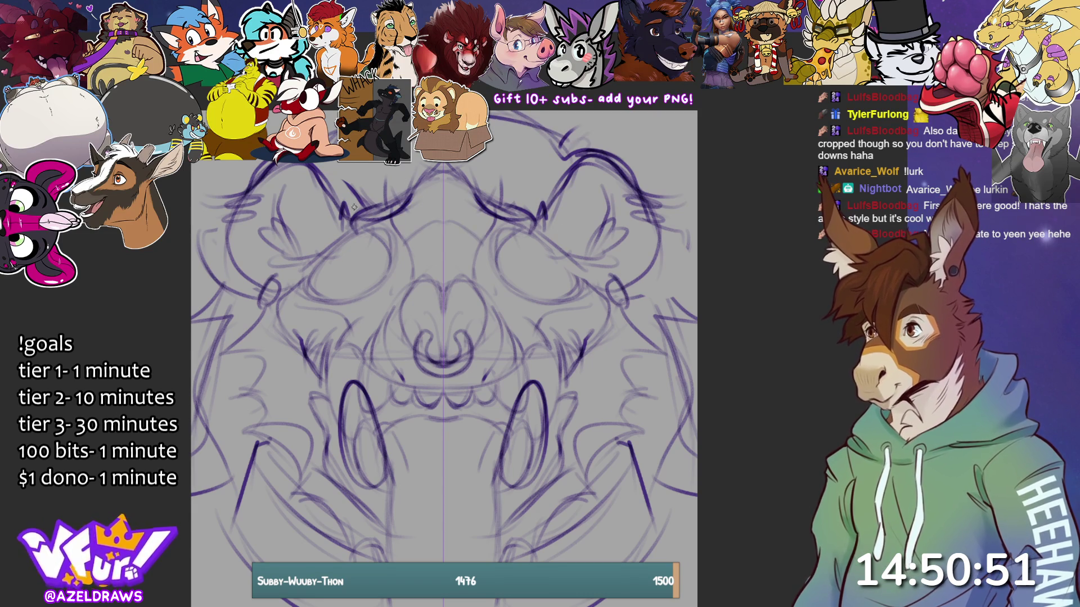
left_click_drag(392, 112, 408, 194)
left_click_drag(306, 109, 307, 159)
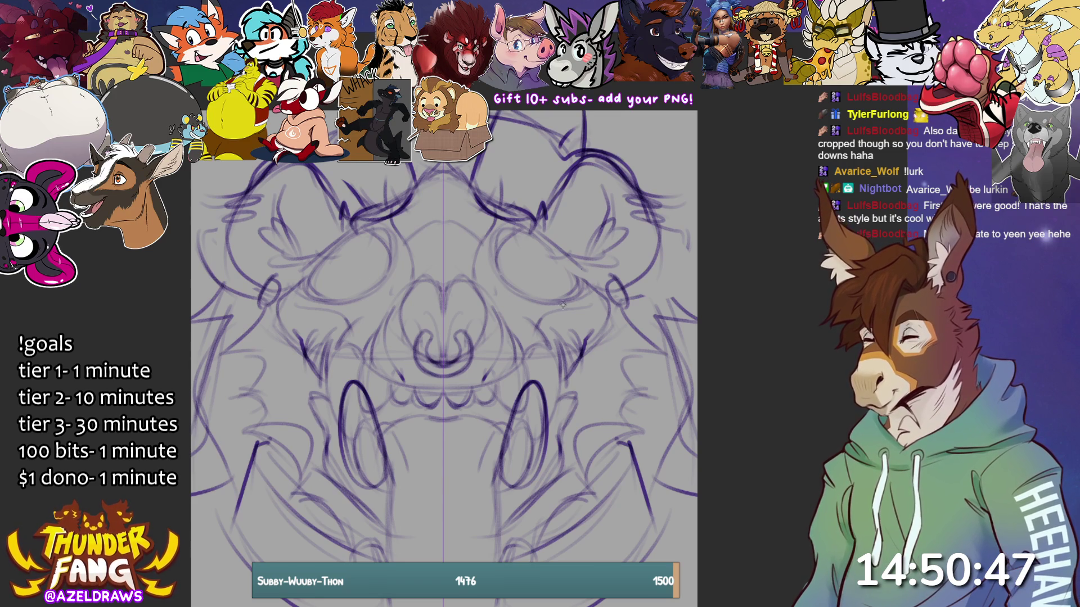
Step: Lighten the head-top strokes, discard oversized pupils, and darken the mouth line under the teeth
key("e")
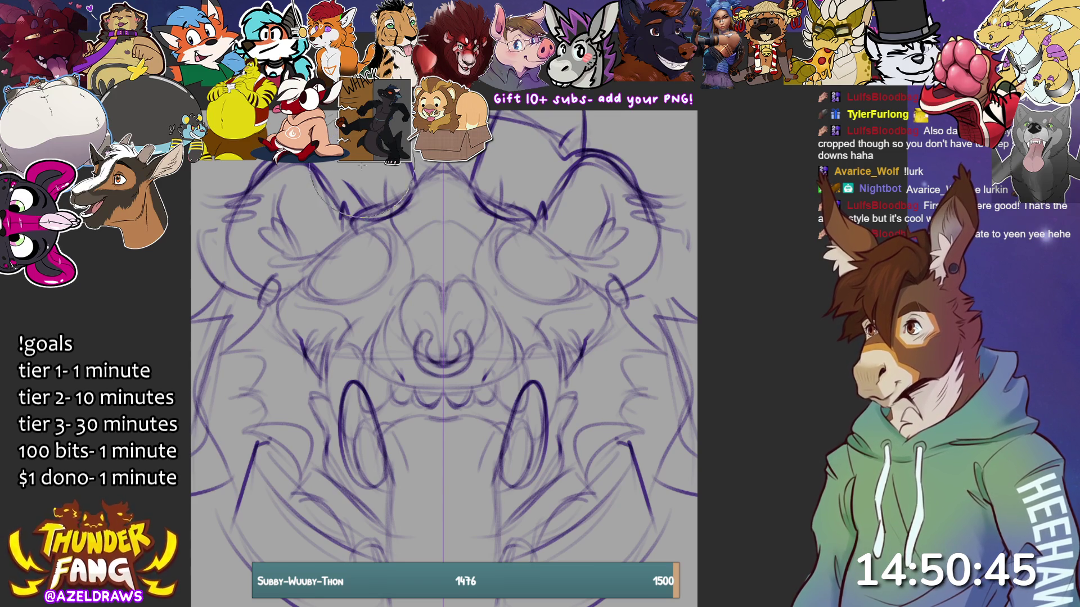
left_click_drag(506, 140, 533, 135)
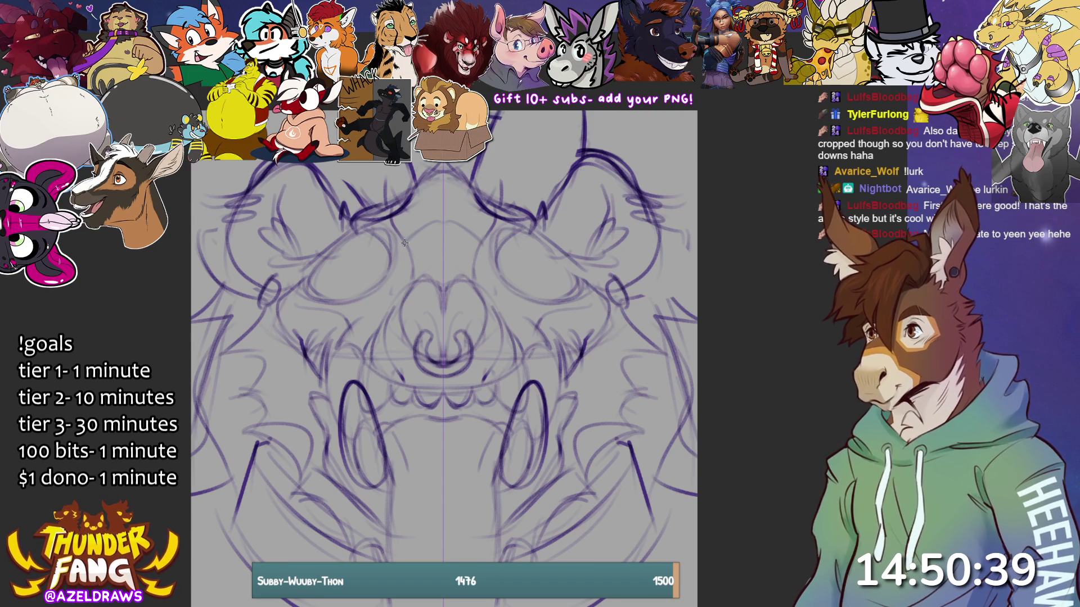
mouse_move(382, 275)
left_mouse_down()
mouse_move(374, 254)
mouse_move(363, 281)
mouse_move(386, 262)
mouse_move(360, 264)
mouse_move(369, 287)
mouse_move(381, 252)
mouse_move(373, 270)
mouse_move(374, 258)
mouse_move(383, 280)
mouse_move(320, 294)
mouse_move(337, 278)
mouse_move(329, 264)
mouse_move(348, 253)
mouse_move(323, 260)
mouse_move(376, 246)
mouse_move(394, 256)
mouse_move(419, 300)
mouse_move(405, 310)
mouse_move(416, 321)
mouse_move(407, 341)
mouse_move(438, 337)
mouse_move(428, 355)
left_mouse_up()
key("ctrl+z")
left_click_drag(387, 401, 437, 420)
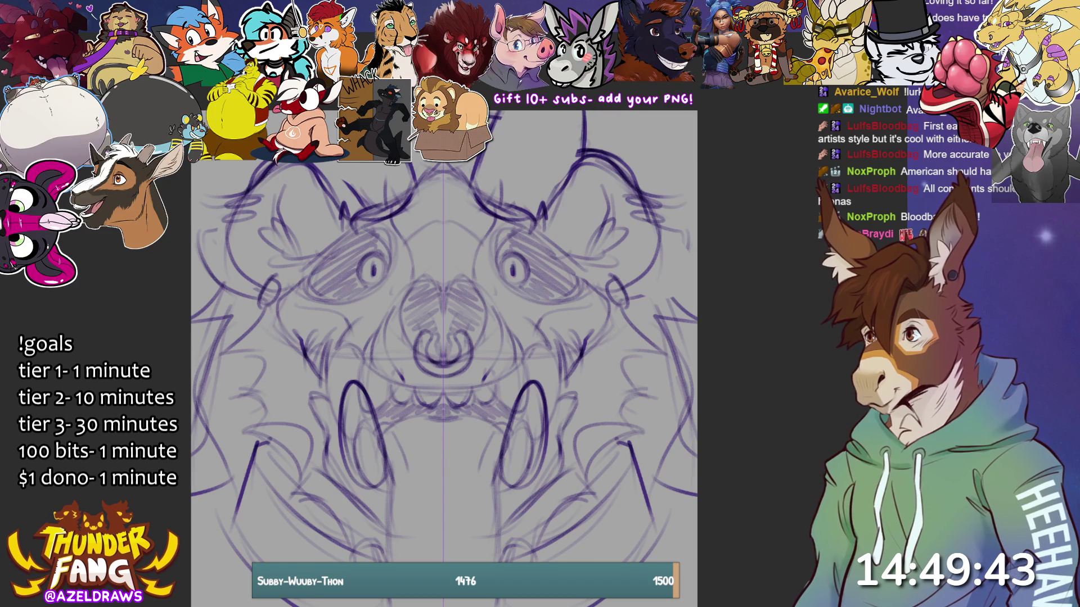
Step: Add small mirrored dots on the muzzle beside the nose and a short curve on each cheek
left_click(385, 337)
left_click(401, 360)
left_click(388, 355)
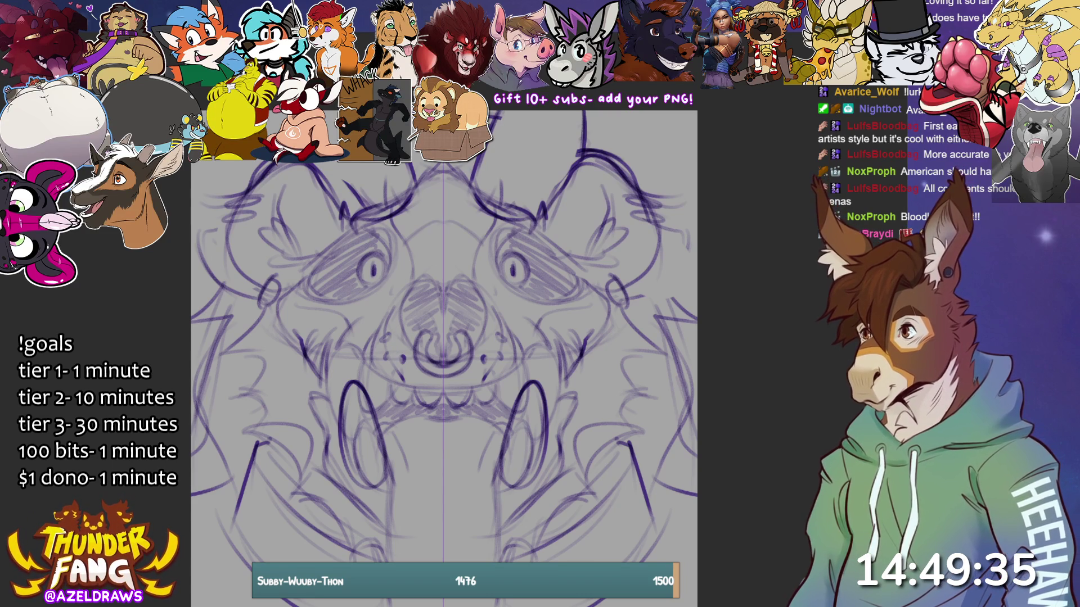
left_click_drag(536, 320, 556, 310)
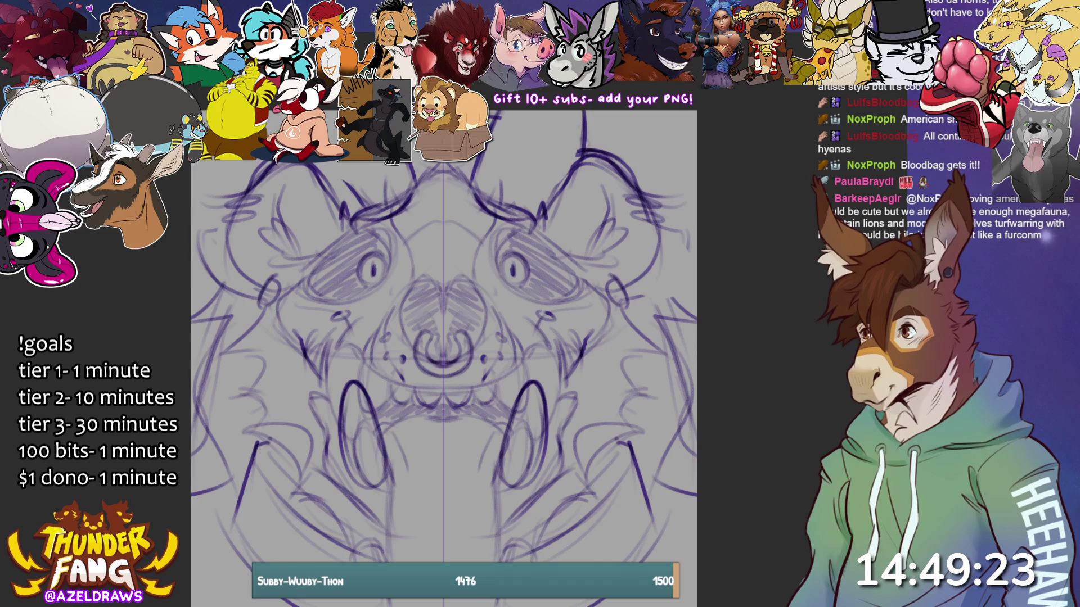
Step: Try several mirrored strokes below the mouth, undoing the bad ones and keeping a lower-left curve
scroll(443, 343, "down", 2)
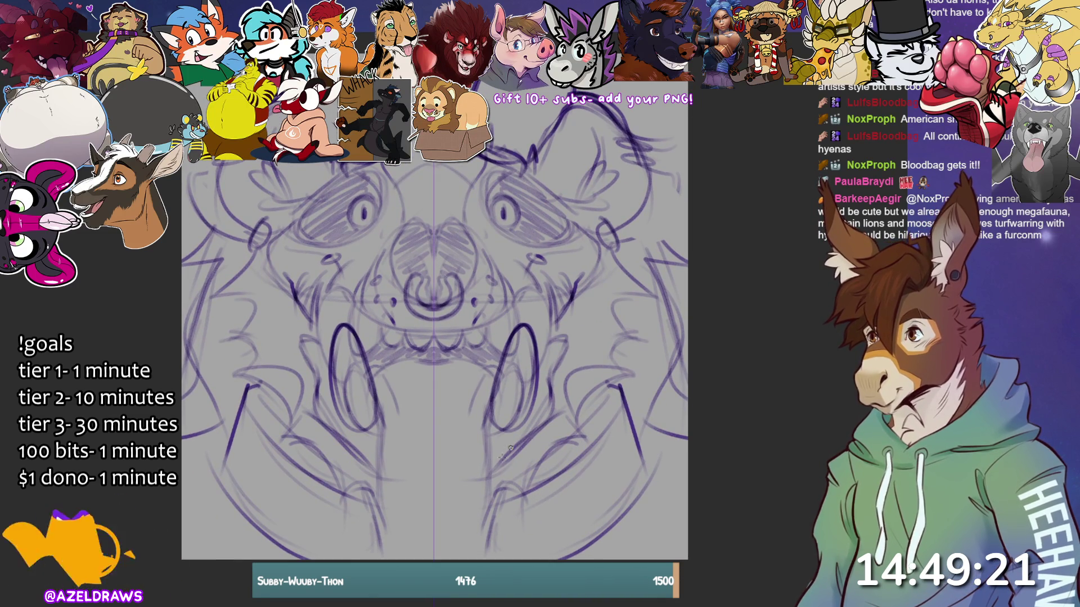
left_click_drag(489, 414, 488, 502)
key("ctrl+z")
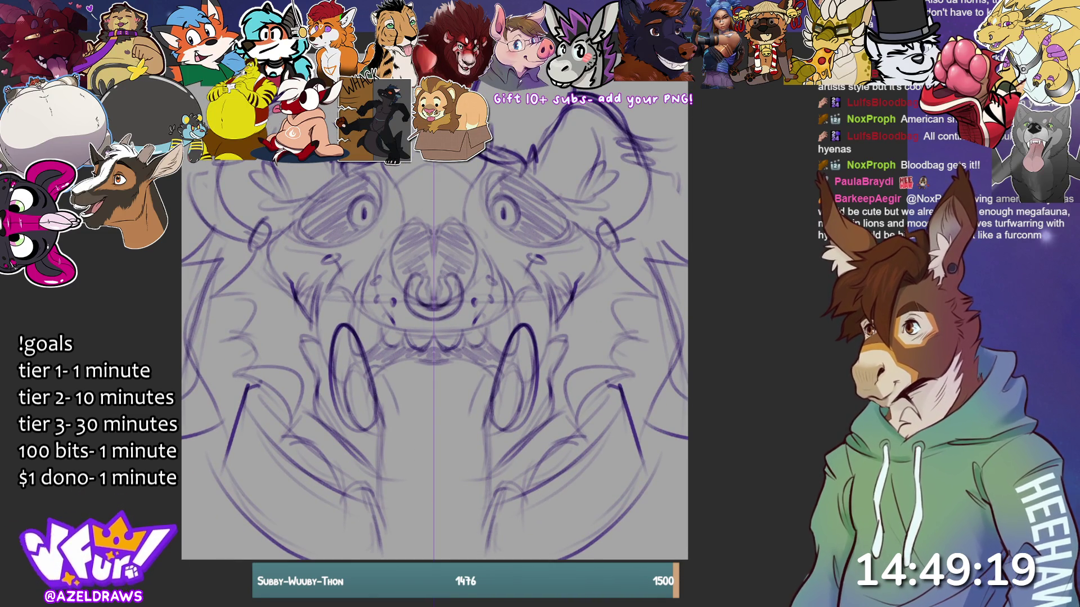
left_click_drag(394, 425, 350, 489)
key("ctrl+z")
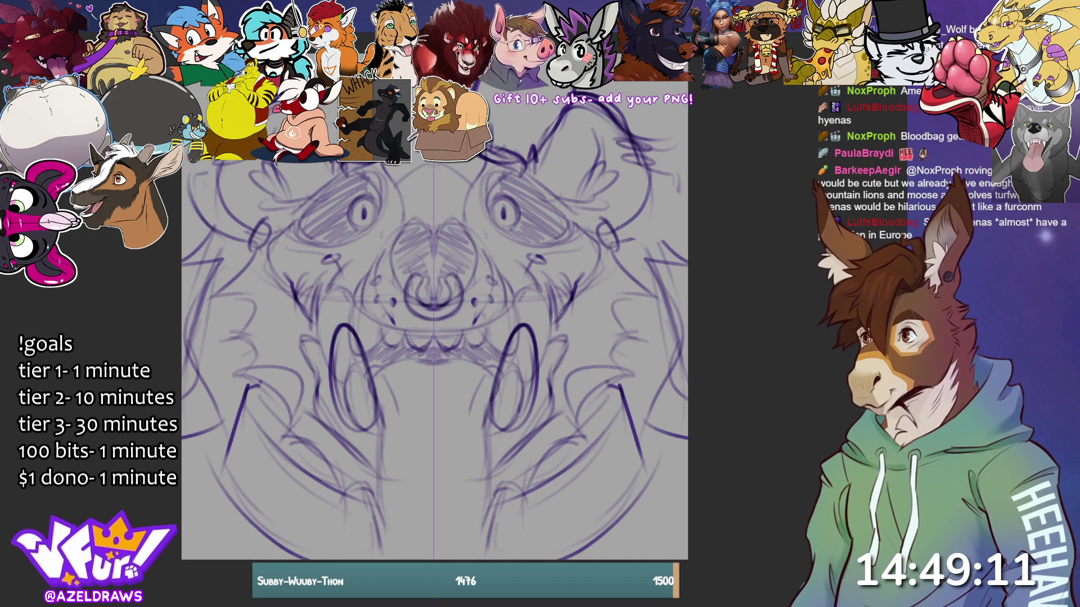
left_click_drag(435, 436, 486, 480)
key("ctrl+z")
mouse_move(385, 419)
left_mouse_down()
mouse_move(375, 485)
mouse_move(330, 482)
mouse_move(368, 465)
mouse_move(246, 542)
left_mouse_up()
mouse_move(501, 425)
left_mouse_down()
mouse_move(466, 479)
mouse_move(404, 505)
left_mouse_up()
key("ctrl+z")
Step: Redraw the lower-right curves and add more long curves sweeping down under the mouth
left_click_drag(495, 406, 477, 492)
left_click_drag(494, 451, 415, 519)
left_click_drag(472, 488, 416, 537)
left_click_drag(351, 466, 276, 542)
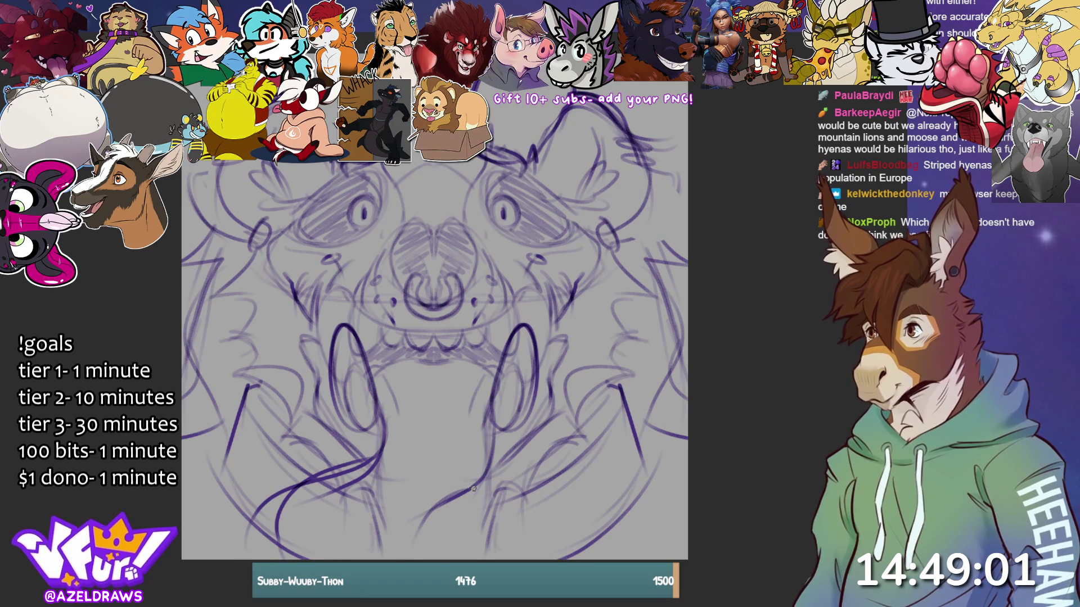
left_click_drag(415, 513, 448, 536)
mouse_move(506, 497)
left_mouse_down()
mouse_move(537, 515)
mouse_move(509, 556)
left_mouse_up()
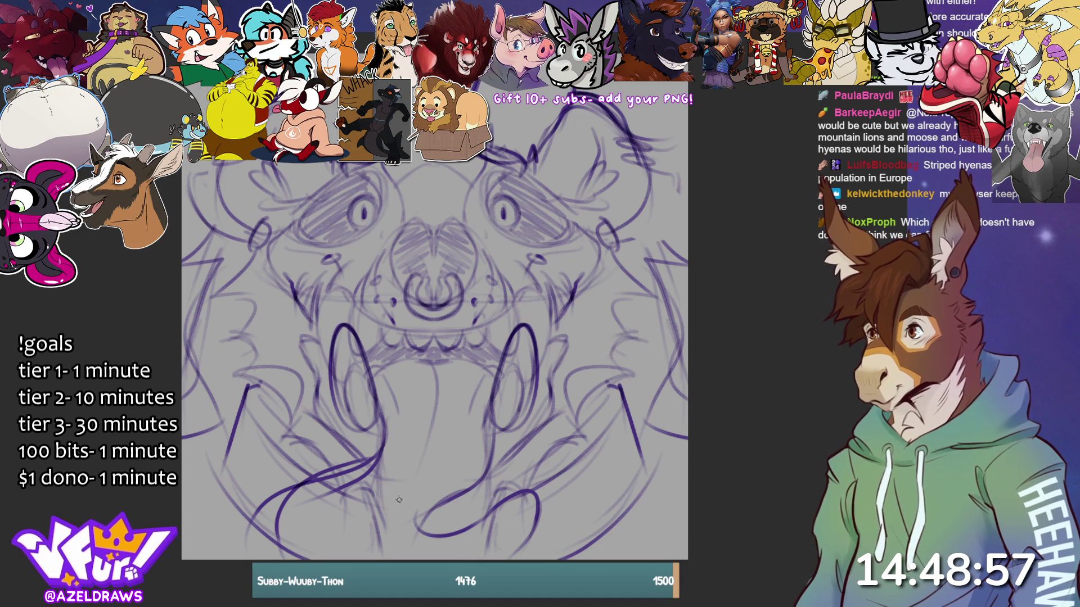
mouse_move(427, 482)
left_mouse_down()
mouse_move(337, 500)
mouse_move(363, 489)
mouse_move(329, 560)
left_mouse_up()
mouse_move(445, 509)
left_mouse_down()
mouse_move(416, 537)
mouse_move(410, 512)
mouse_move(478, 546)
mouse_move(498, 506)
mouse_move(526, 549)
left_mouse_up()
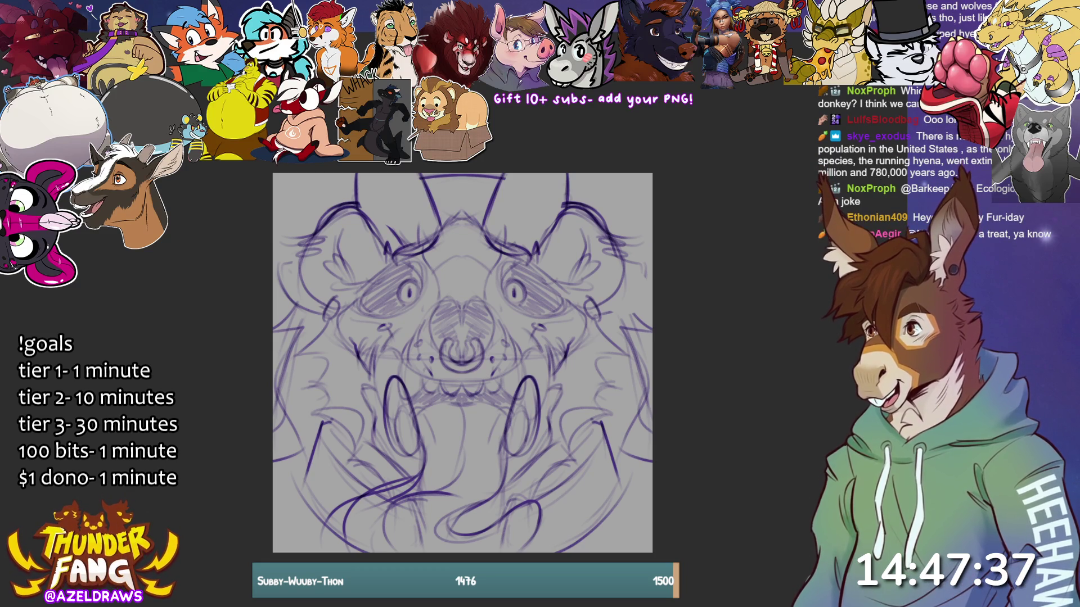
Step: With mirror symmetry on, add short mirrored strokes and small circles around the eyes
key("m")
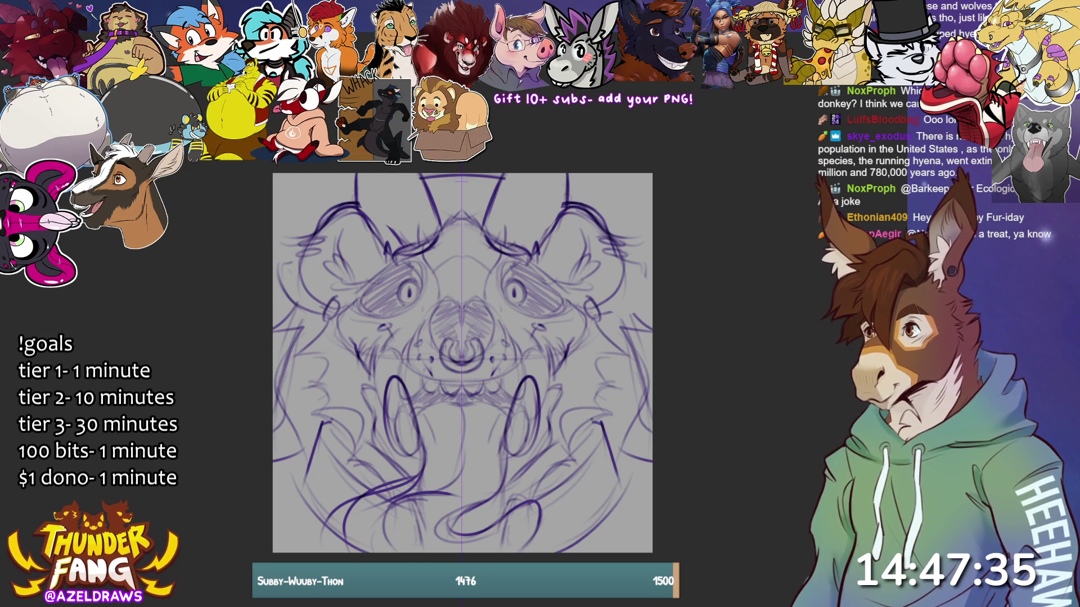
left_click_drag(329, 264, 321, 282)
left_click_drag(335, 268, 323, 282)
mouse_move(354, 232)
left_mouse_down()
mouse_move(370, 231)
mouse_move(357, 237)
left_mouse_up()
mouse_move(296, 298)
left_mouse_down()
mouse_move(305, 283)
mouse_move(306, 301)
left_mouse_up()
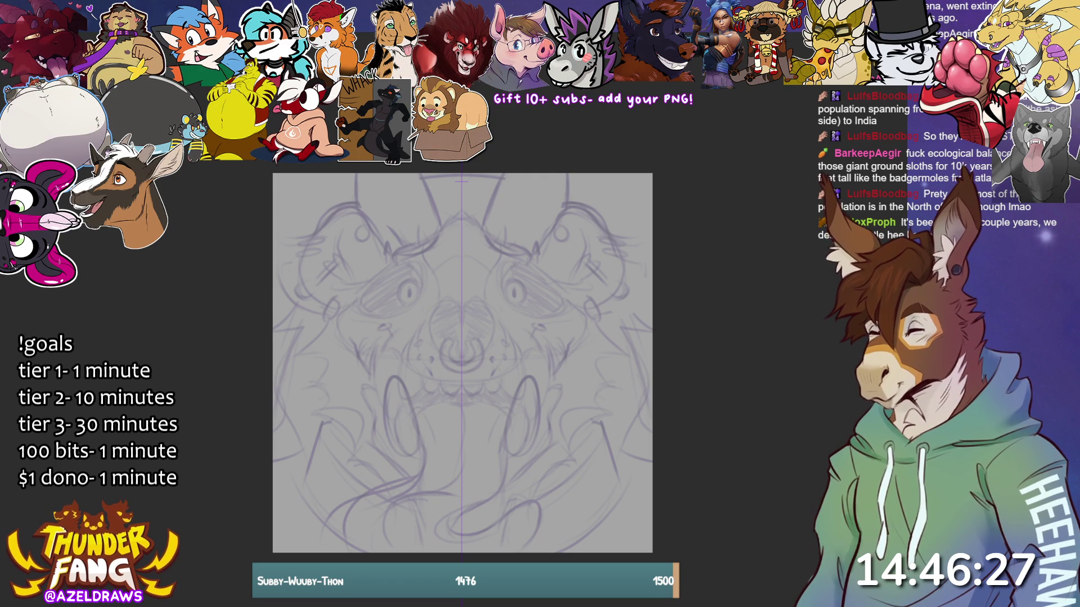
mouse_move(332, 360)
left_mouse_down()
mouse_move(312, 421)
mouse_move(410, 388)
left_mouse_up()
key("ctrl+z")
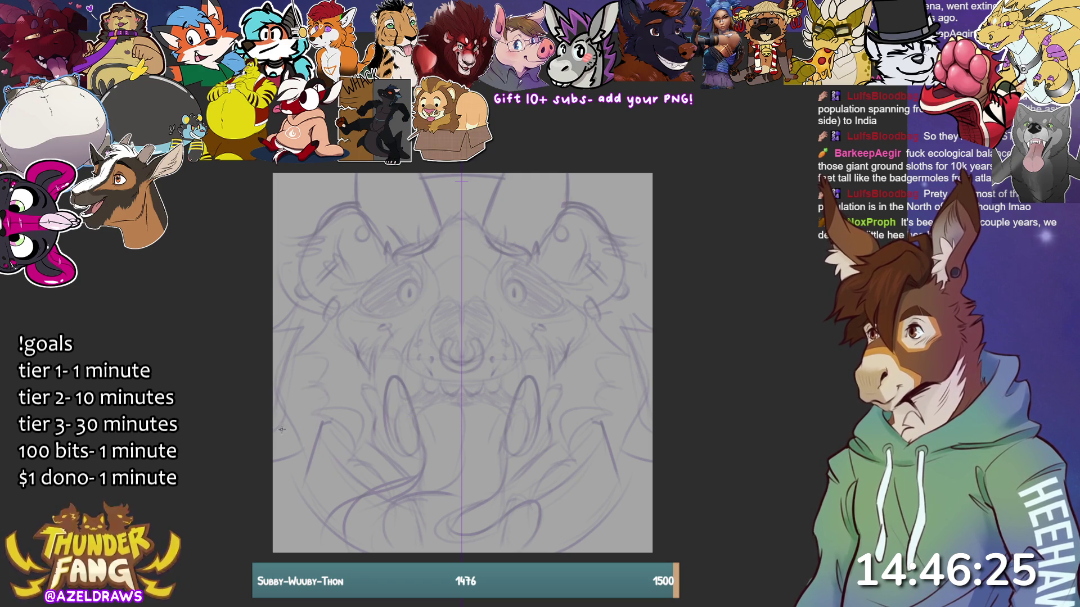
left_click_drag(376, 296, 343, 386)
left_click_drag(366, 315, 399, 423)
key("ctrl+z")
key("ctrl+z")
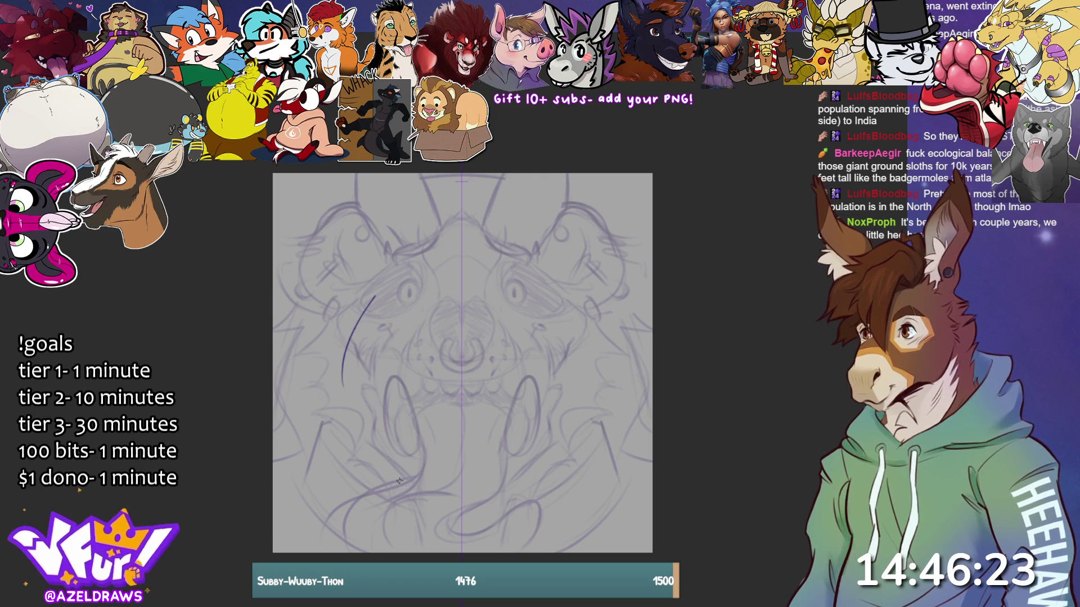
mouse_move(393, 365)
left_mouse_down()
mouse_move(373, 450)
mouse_move(407, 483)
left_mouse_up()
key("ctrl+z")
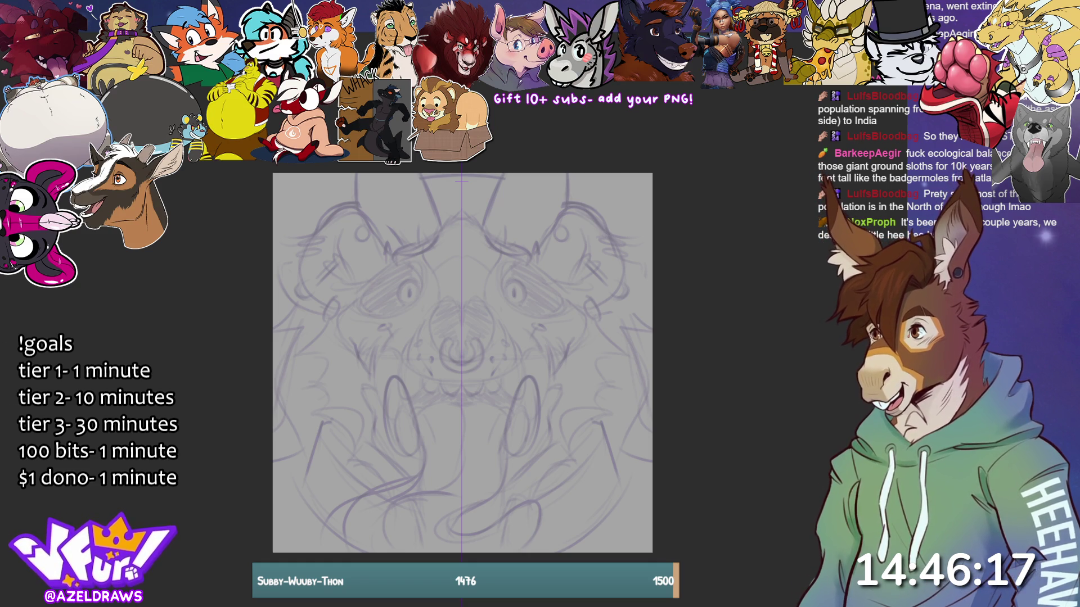
left_click_drag(392, 333, 377, 457)
key("ctrl+z")
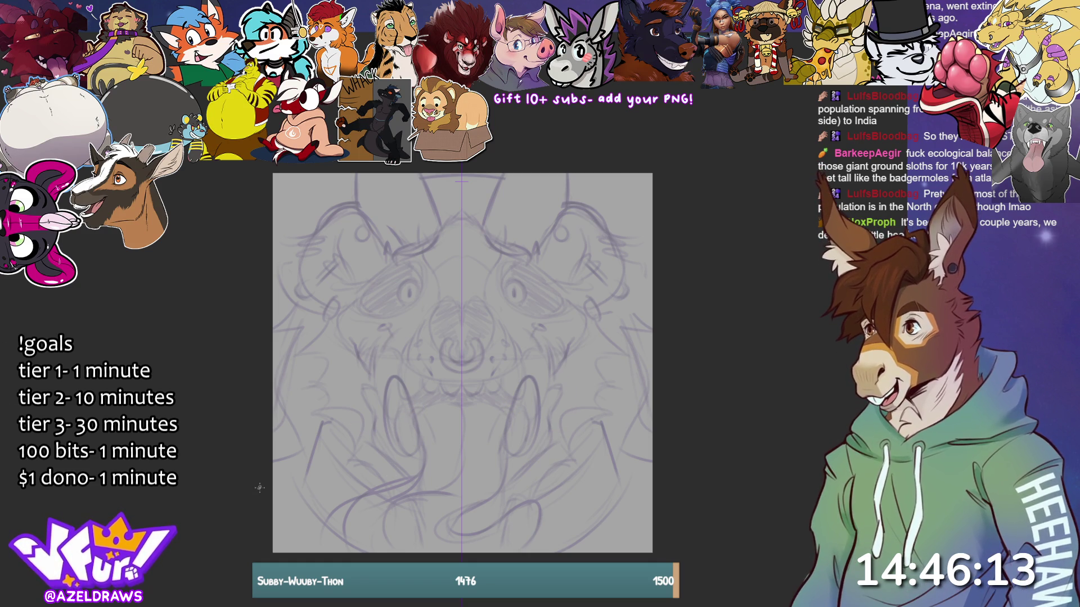
scroll(479, 419, "up", 1)
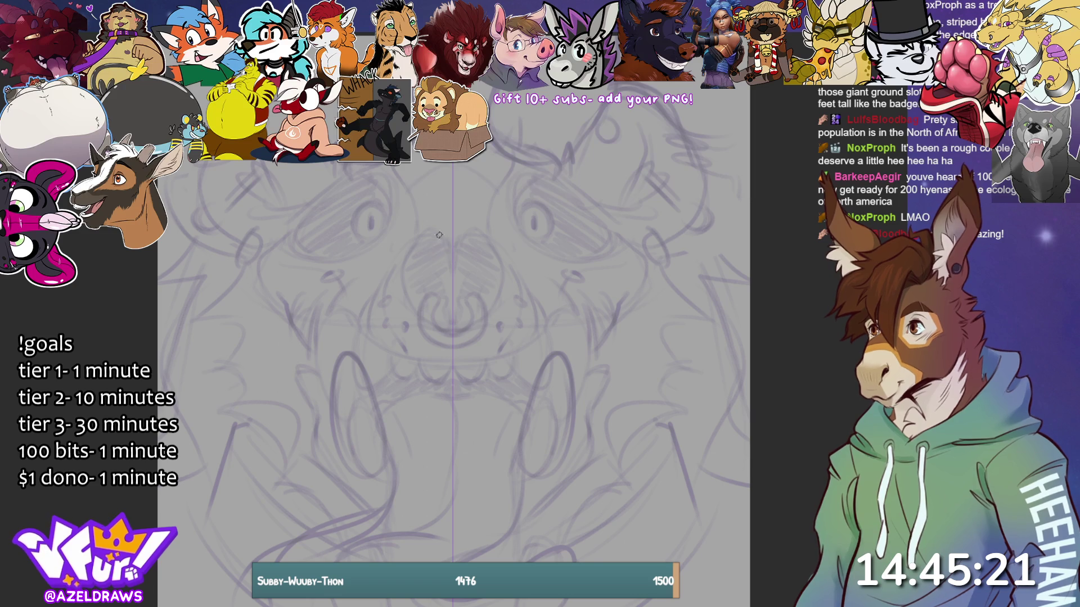
Step: Ink the nose's V-shaped top, curved sides, lower lobes and the nose ring's inner marks
mouse_move(442, 234)
left_mouse_down()
mouse_move(453, 254)
mouse_move(431, 227)
mouse_move(403, 263)
mouse_move(418, 311)
mouse_move(430, 293)
mouse_move(434, 325)
mouse_move(452, 334)
mouse_move(424, 298)
mouse_move(419, 329)
mouse_move(454, 349)
left_mouse_up()
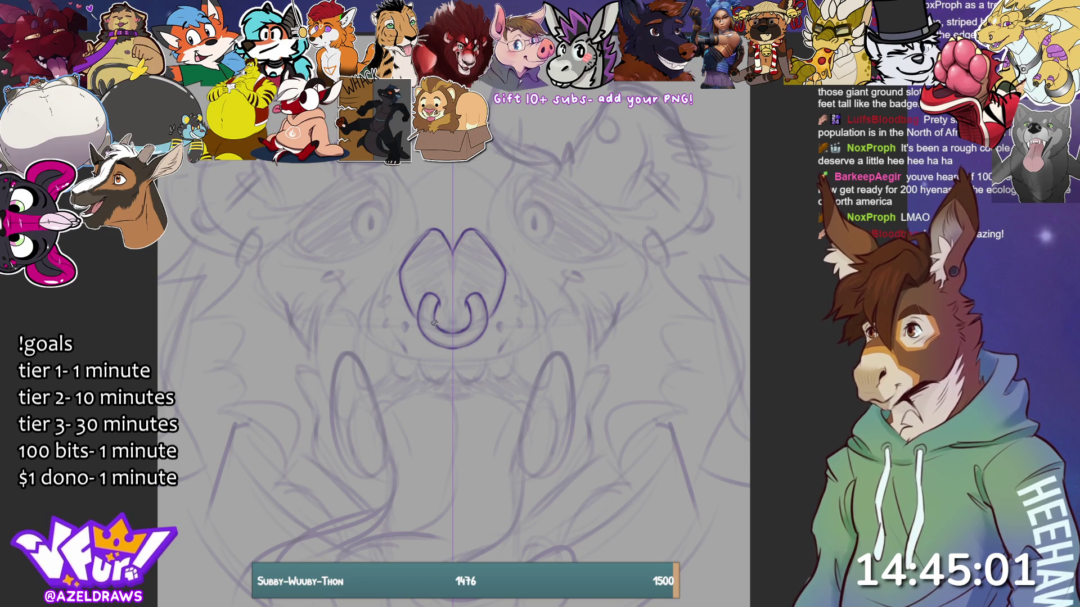
mouse_move(438, 332)
left_mouse_down()
mouse_move(452, 312)
mouse_move(452, 328)
mouse_move(449, 256)
mouse_move(454, 274)
left_mouse_up()
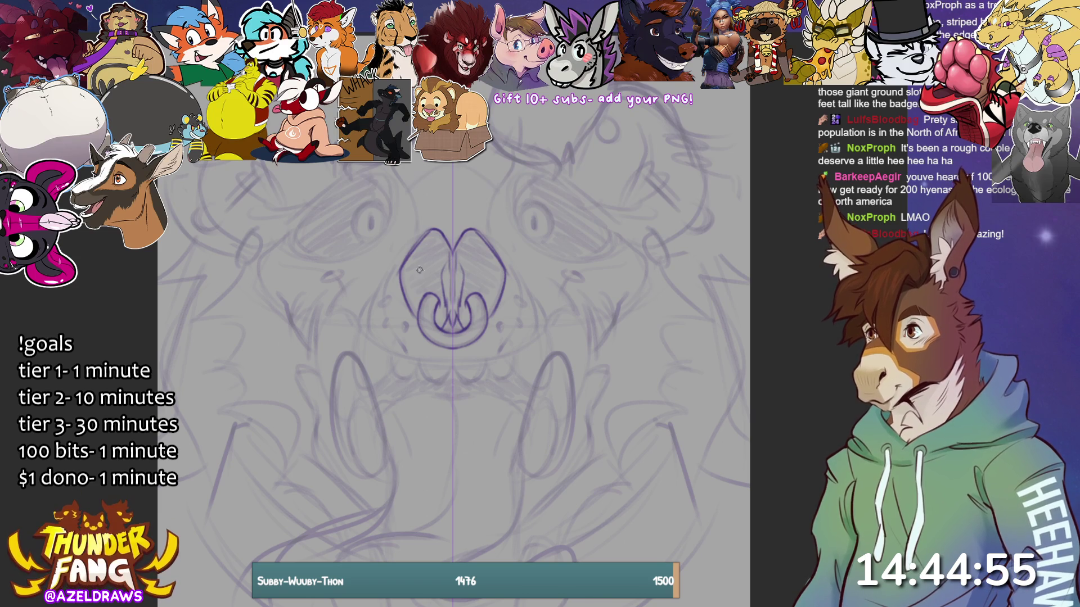
left_click_drag(390, 269, 370, 332)
mouse_move(423, 361)
left_mouse_down()
mouse_move(437, 383)
mouse_move(452, 368)
mouse_move(404, 379)
mouse_move(421, 363)
left_mouse_up()
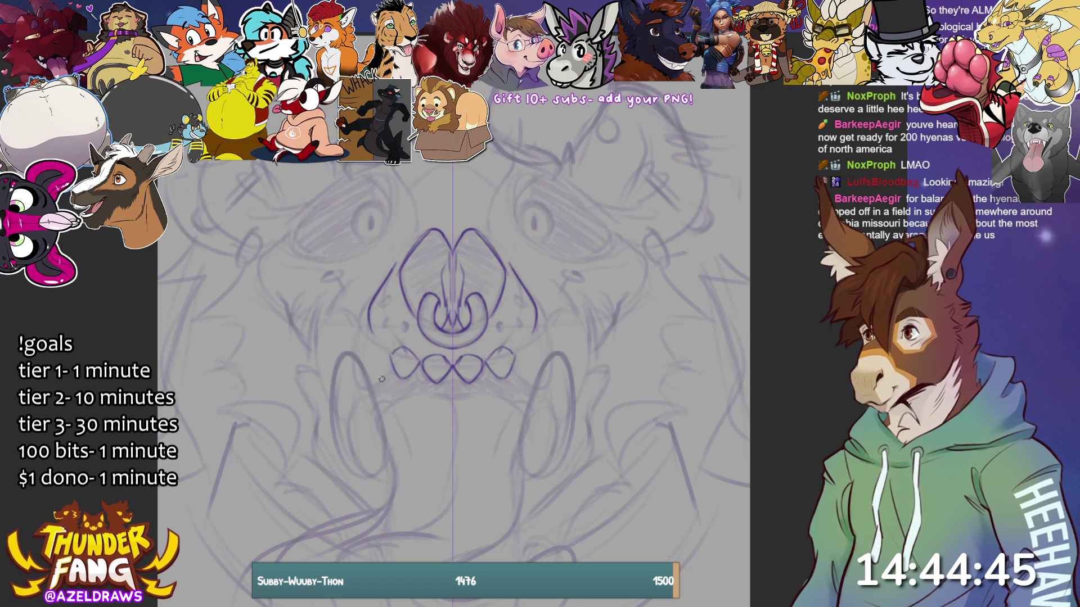
Step: Ink both tusk outlines, the snout lines to the jaw, and mirrored curves around the outer teeth
mouse_move(345, 351)
left_mouse_down()
mouse_move(336, 458)
mouse_move(374, 473)
left_mouse_up()
mouse_move(344, 353)
left_mouse_down()
mouse_move(385, 430)
mouse_move(387, 452)
mouse_move(366, 475)
mouse_move(353, 345)
mouse_move(366, 328)
mouse_move(394, 346)
mouse_move(376, 387)
left_mouse_up()
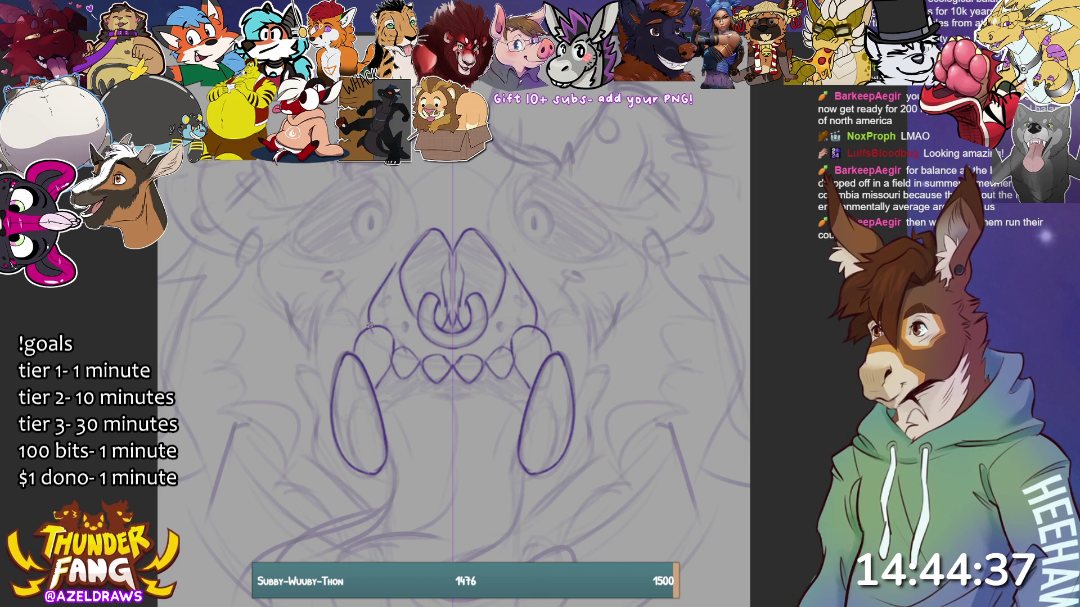
mouse_move(374, 294)
left_mouse_down()
mouse_move(359, 333)
mouse_move(395, 337)
left_mouse_up()
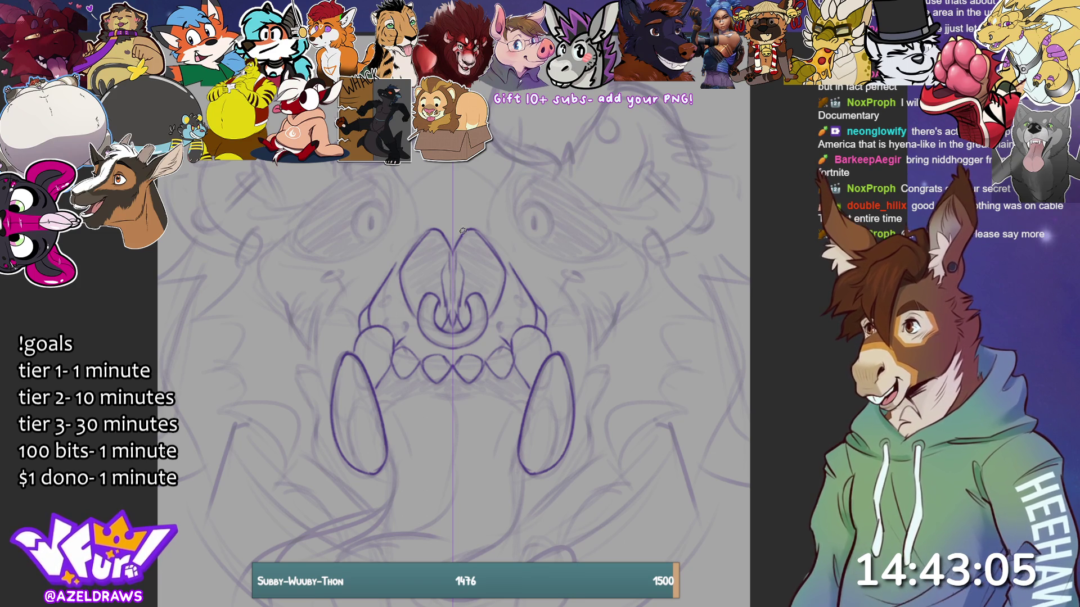
mouse_move(356, 324)
left_mouse_down()
mouse_move(332, 312)
mouse_move(314, 368)
mouse_move(328, 390)
left_mouse_up()
left_click_drag(318, 344, 333, 316)
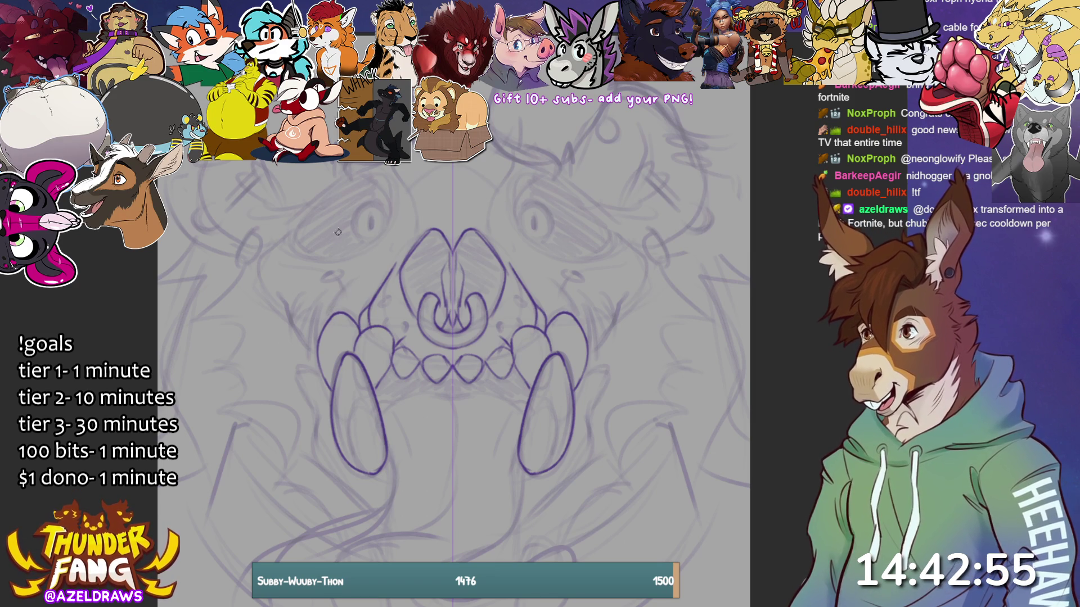
mouse_move(322, 317)
left_mouse_down()
mouse_move(354, 276)
mouse_move(340, 291)
left_mouse_up()
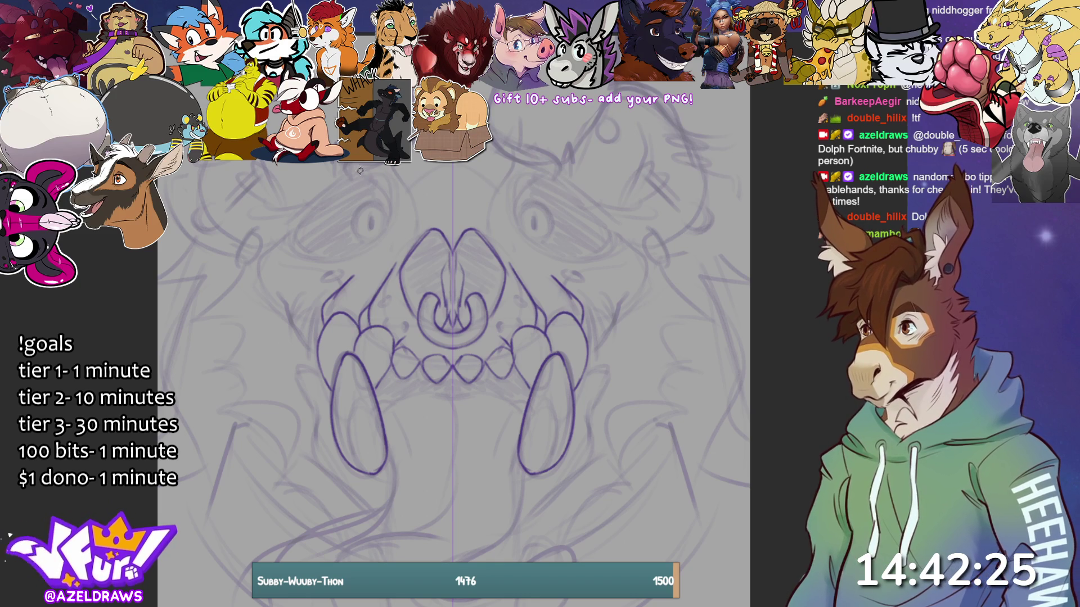
Step: Draw mirrored eye-socket arcs over both eyes and restroke the lid curves
mouse_move(346, 167)
left_mouse_down()
mouse_move(392, 211)
mouse_move(375, 244)
mouse_move(301, 262)
mouse_move(293, 228)
left_mouse_up()
mouse_move(293, 221)
left_mouse_down()
mouse_move(318, 261)
mouse_move(363, 248)
mouse_move(387, 214)
mouse_move(378, 184)
mouse_move(349, 164)
mouse_move(387, 197)
mouse_move(390, 218)
left_mouse_up()
mouse_move(349, 172)
left_mouse_down()
mouse_move(386, 194)
mouse_move(369, 152)
mouse_move(295, 230)
mouse_move(346, 169)
left_mouse_up()
Step: Redraw the outer eye contour and extend it into cheek lines down both sides
key("ctrl+z")
left_click_drag(297, 228, 352, 170)
mouse_move(315, 205)
left_mouse_down()
mouse_move(285, 225)
mouse_move(279, 262)
mouse_move(261, 281)
mouse_move(325, 323)
left_mouse_up()
left_click_drag(275, 290, 301, 345)
Step: Add dark cheek ovals, retrace the eyes, and ink mirrored strokes beside the nose
left_click_drag(336, 273, 336, 275)
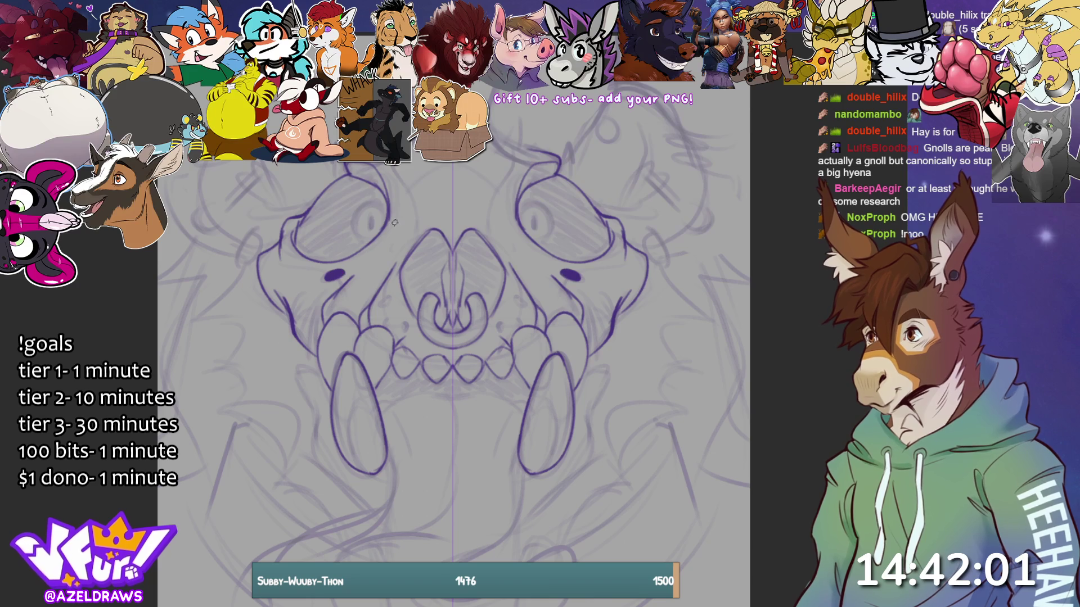
mouse_move(387, 211)
left_mouse_down()
mouse_move(354, 217)
mouse_move(377, 240)
mouse_move(354, 208)
mouse_move(364, 243)
mouse_move(370, 227)
left_mouse_up()
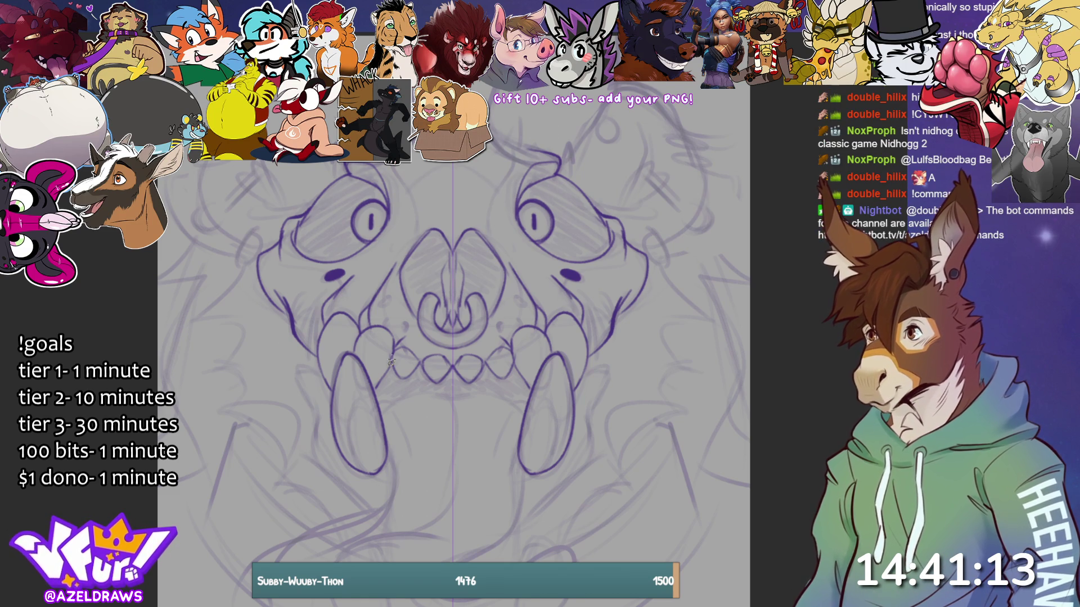
left_click_drag(534, 152, 491, 130)
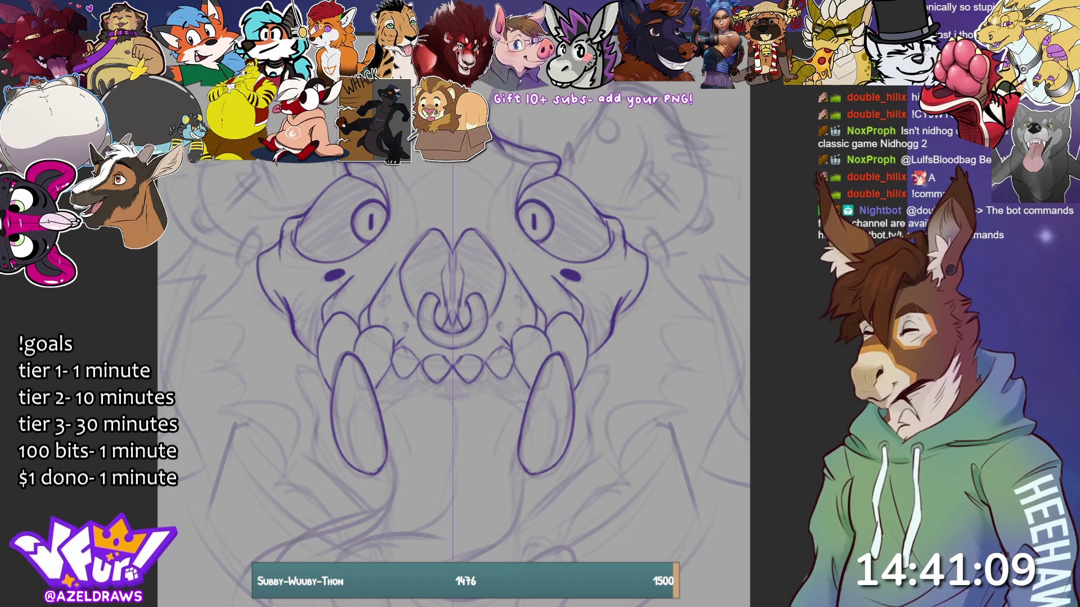
left_click_drag(393, 167, 419, 270)
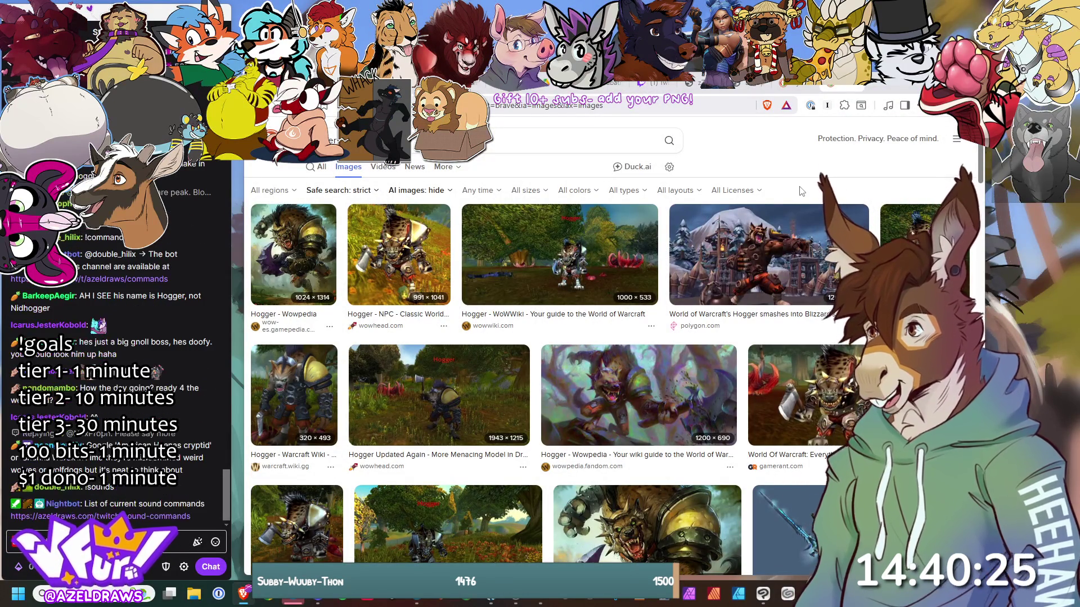
Step: Browse the Hogger image results and open the 'Who is Hogger?' preview
scroll(799, 189, "down", 4)
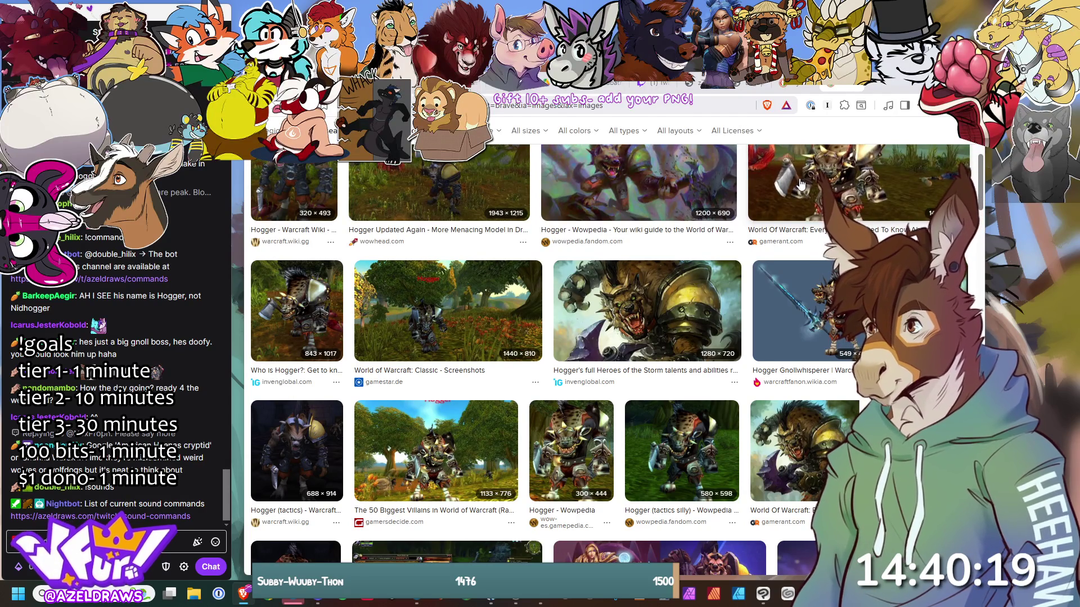
scroll(801, 184, "down", 1)
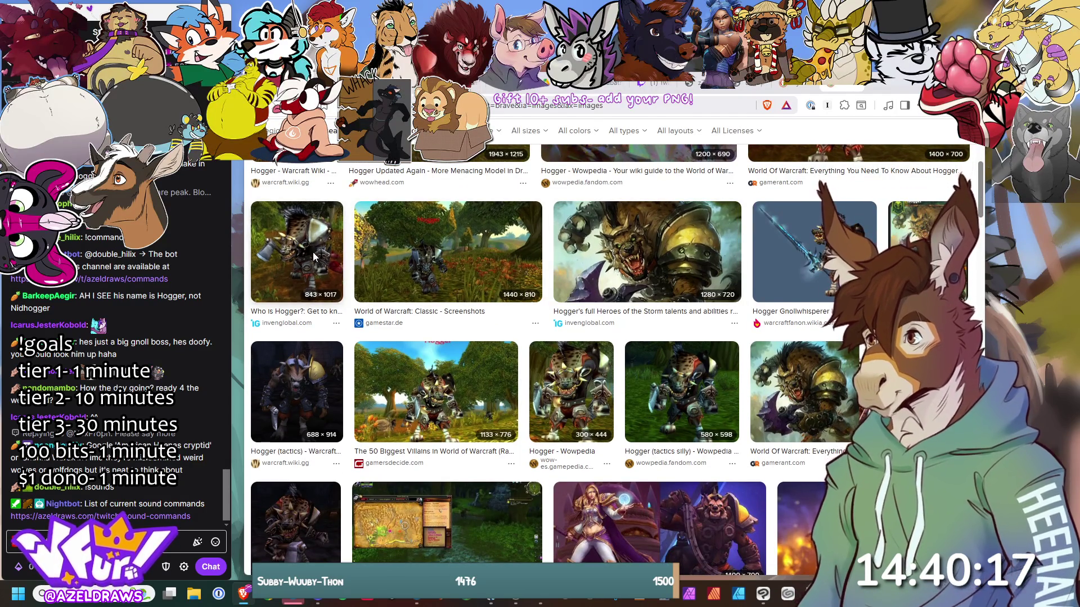
left_click(317, 268)
scroll(617, 363, "down", 1)
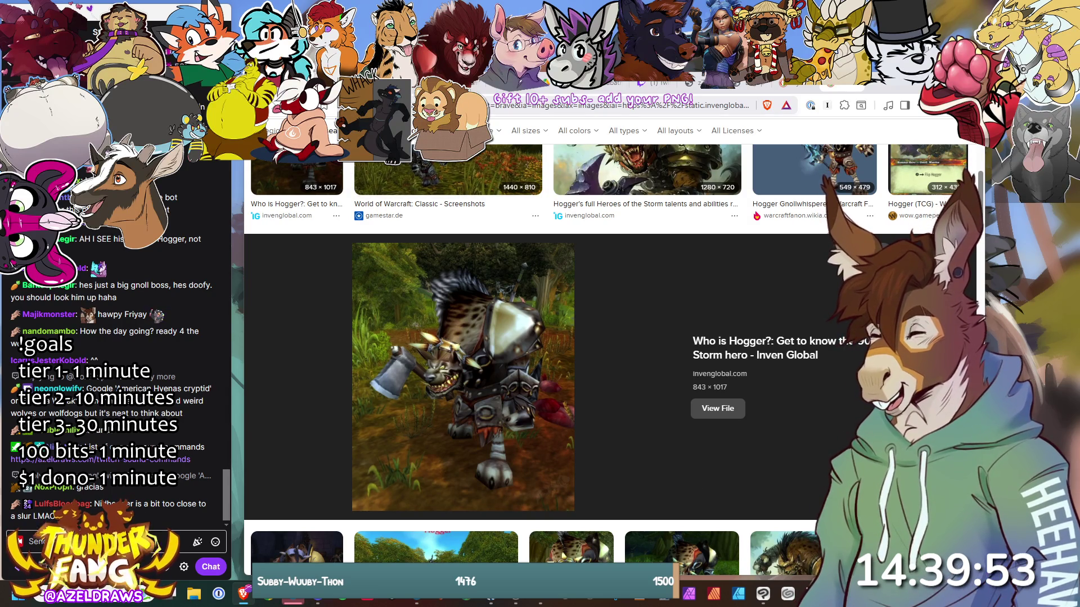
Step: Search for 'american hyenas cryptid' and open the American Hyena Cryptid Wiki article
key("ctrl+l")
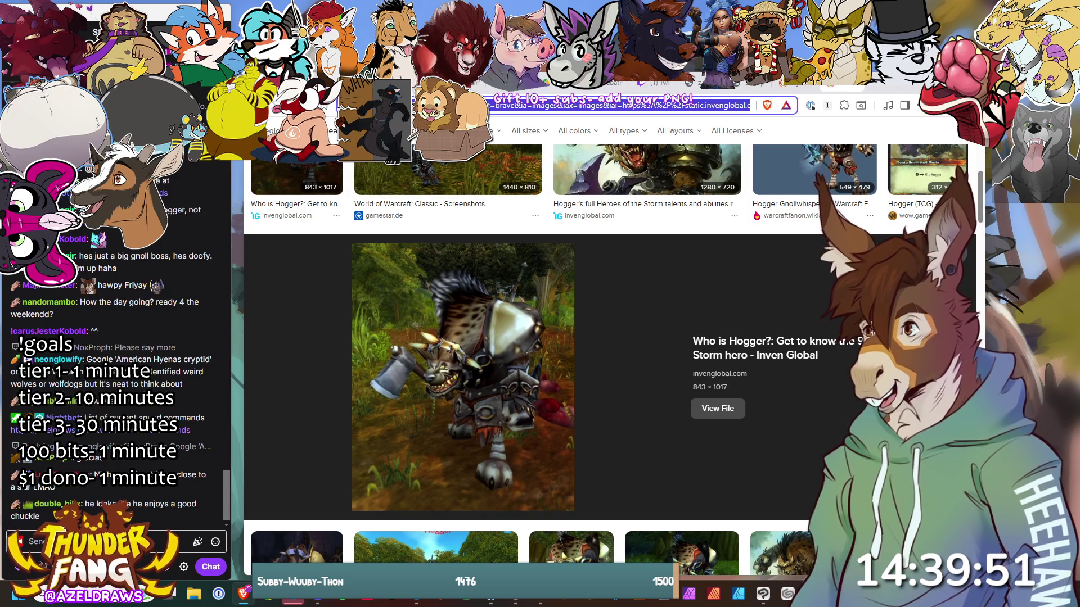
type("american hyenas")
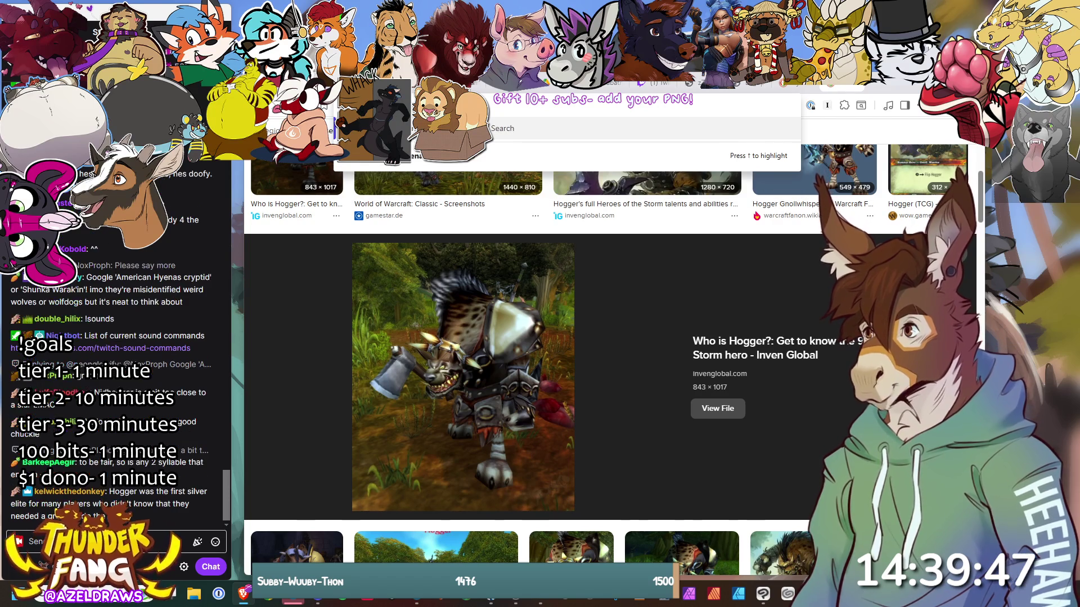
type(" cryptid")
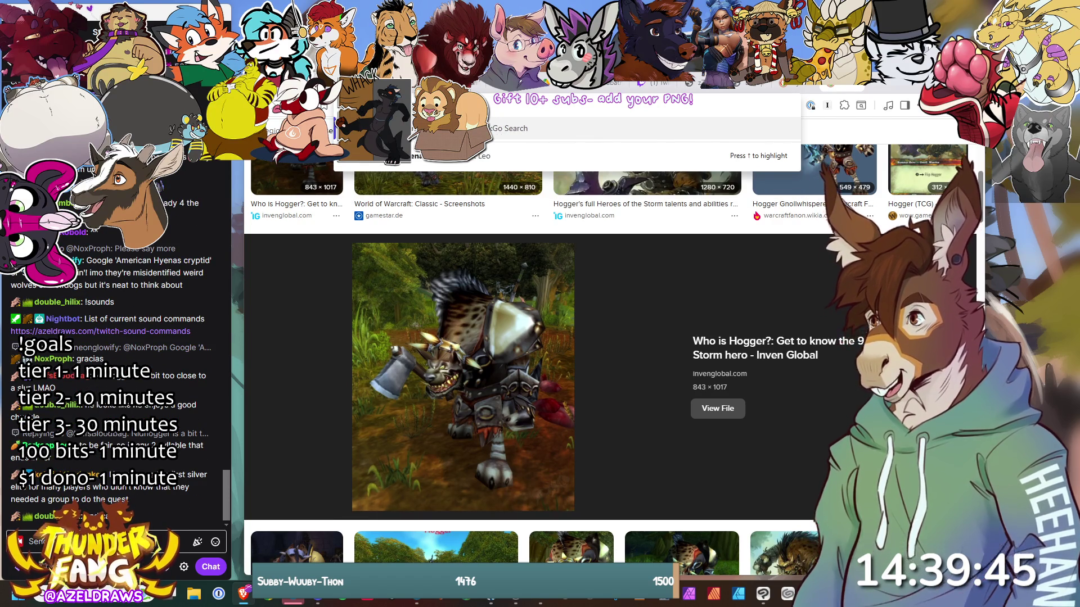
key("Return")
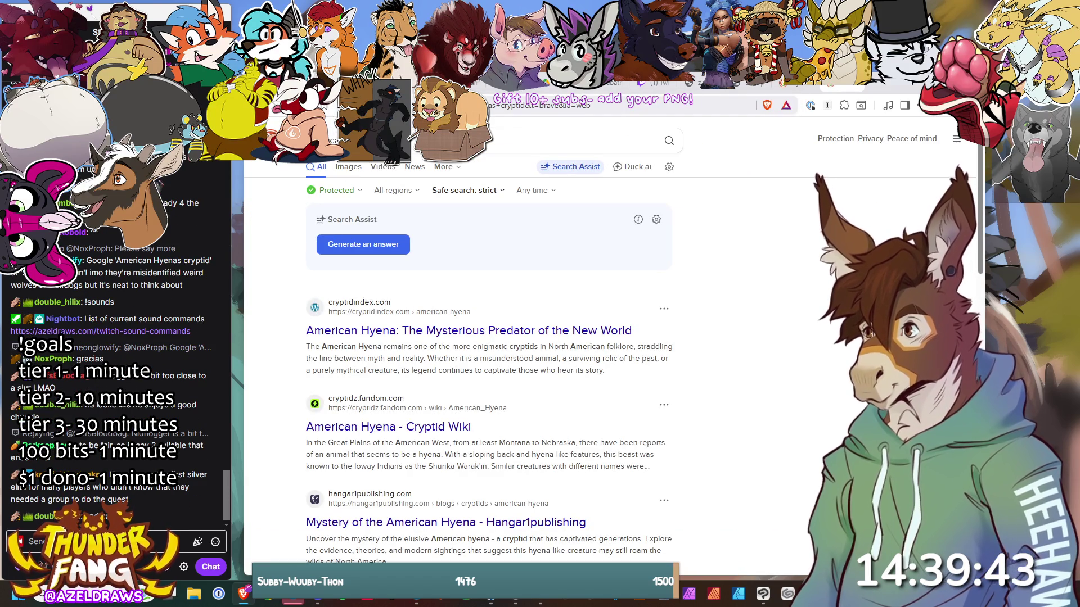
left_click(348, 166)
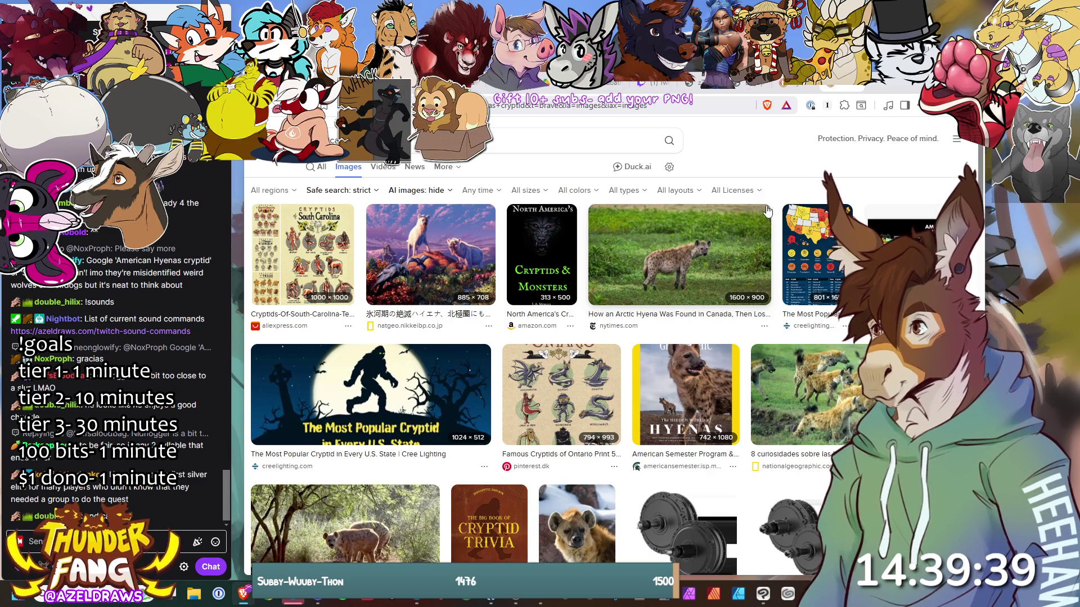
left_click(319, 167)
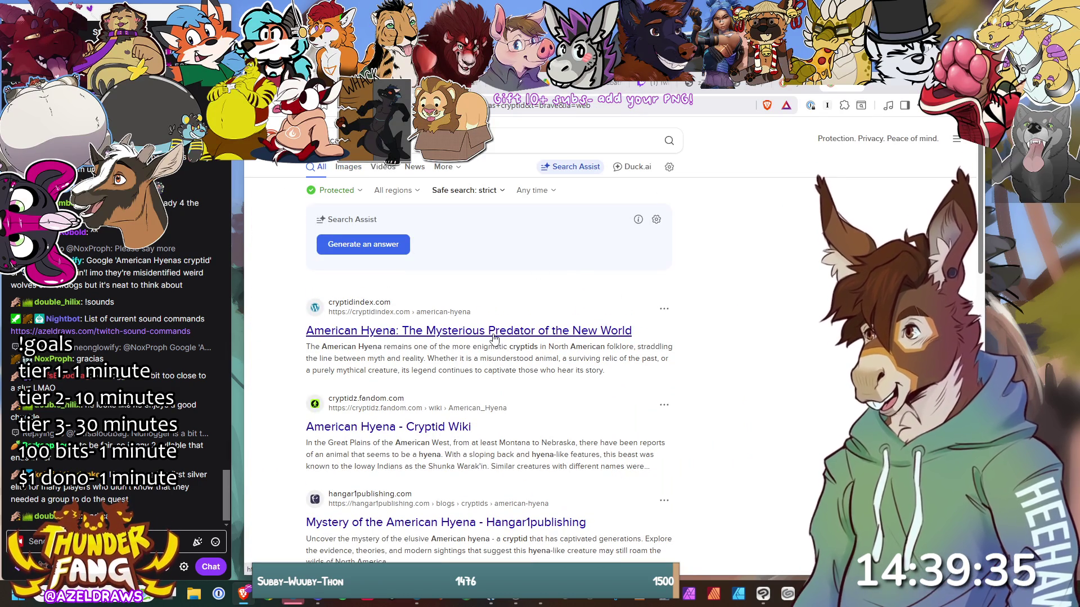
left_click(415, 429)
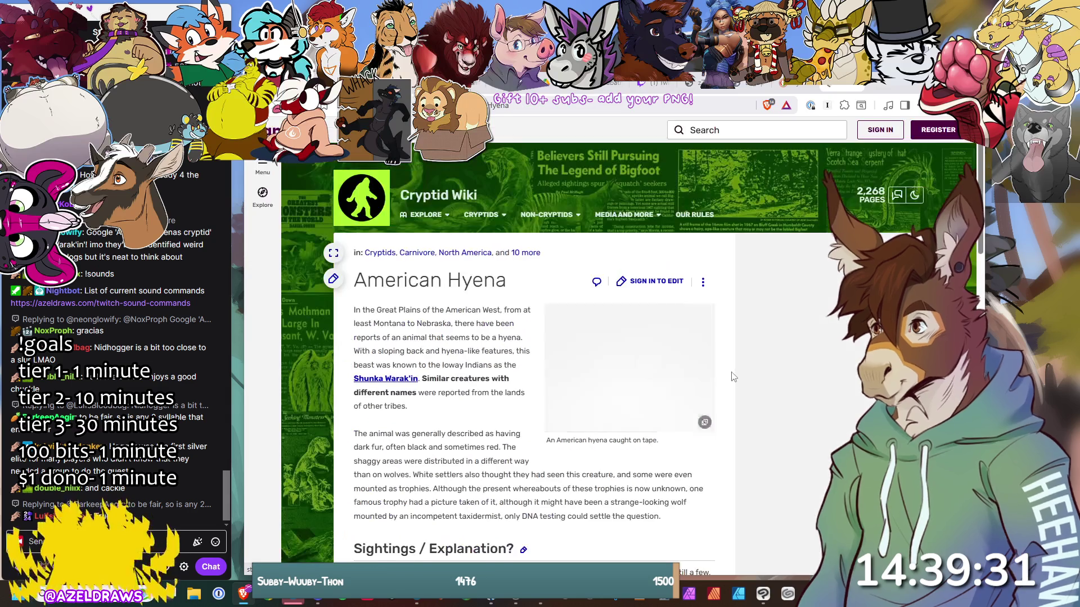
scroll(474, 352, "down", 2)
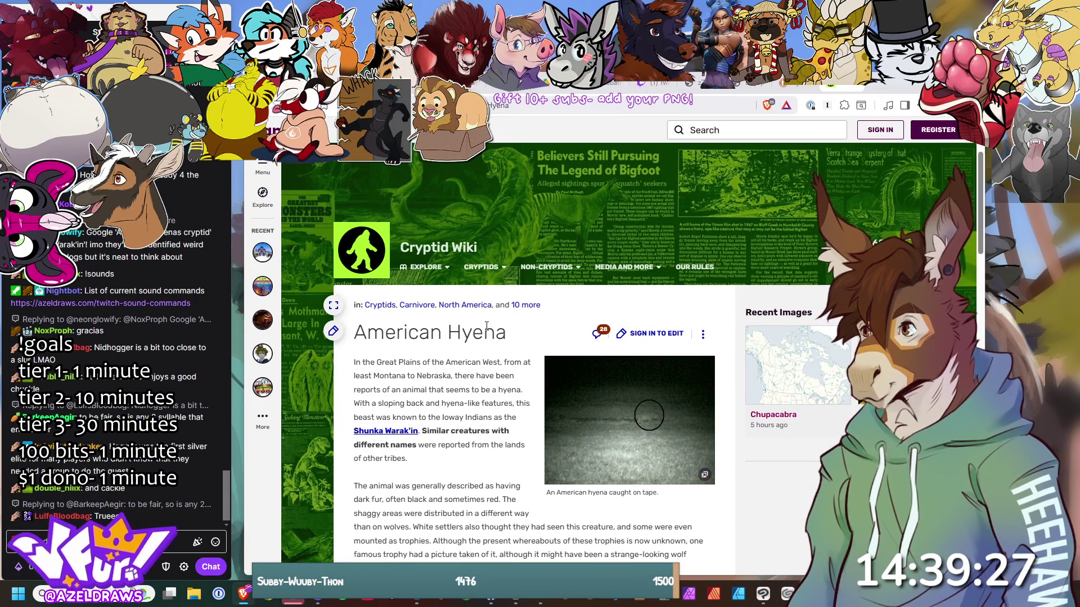
scroll(486, 325, "down", 1)
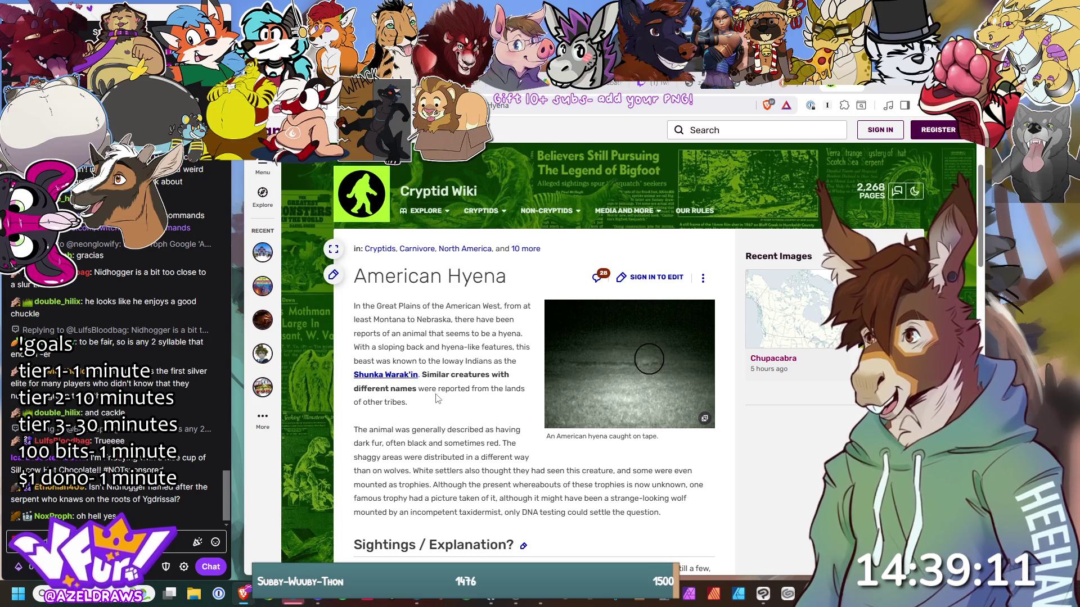
scroll(445, 400, "down", 2)
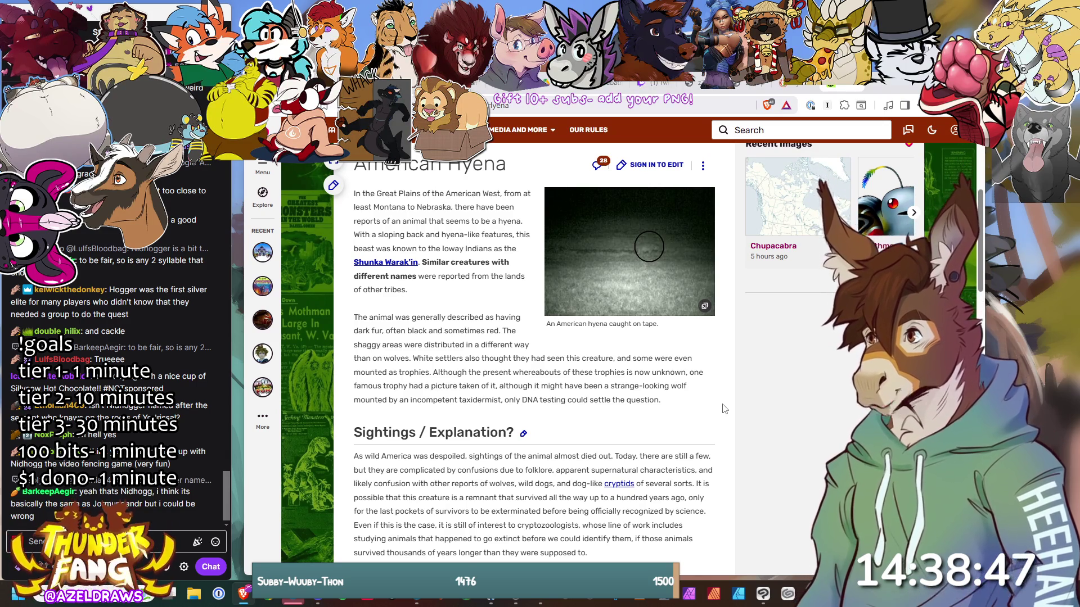
scroll(725, 409, "down", 8)
scroll(725, 406, "down", 2)
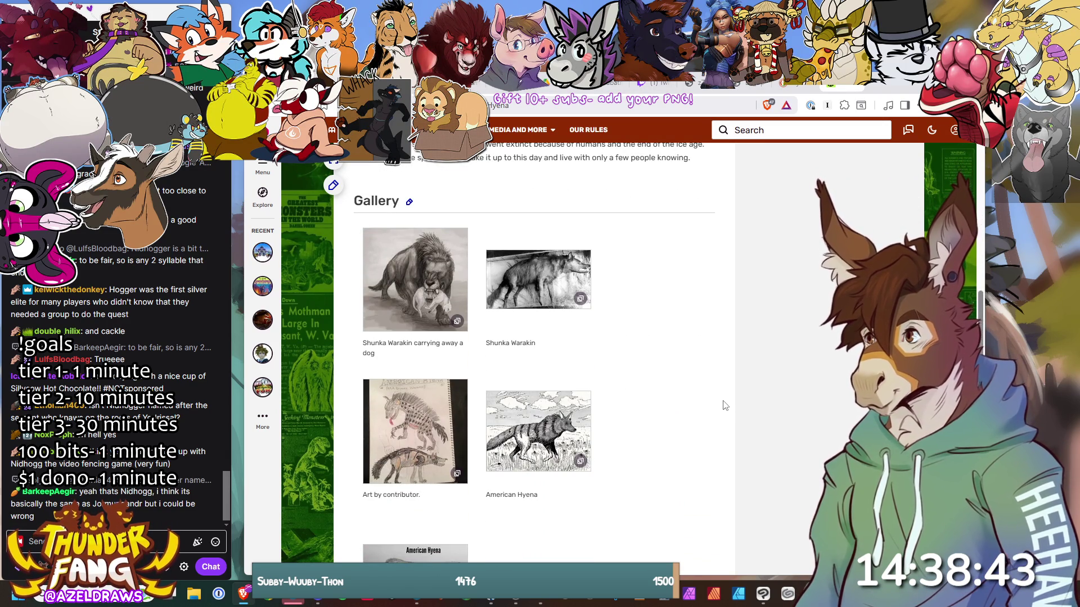
left_click(538, 279)
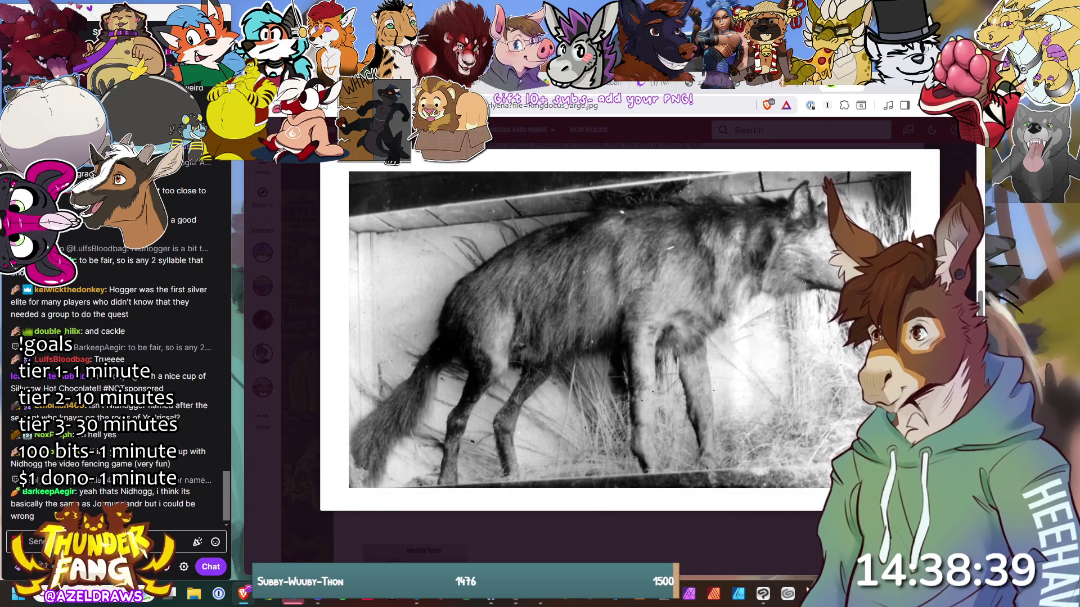
left_click_drag(900, 83, 766, 124)
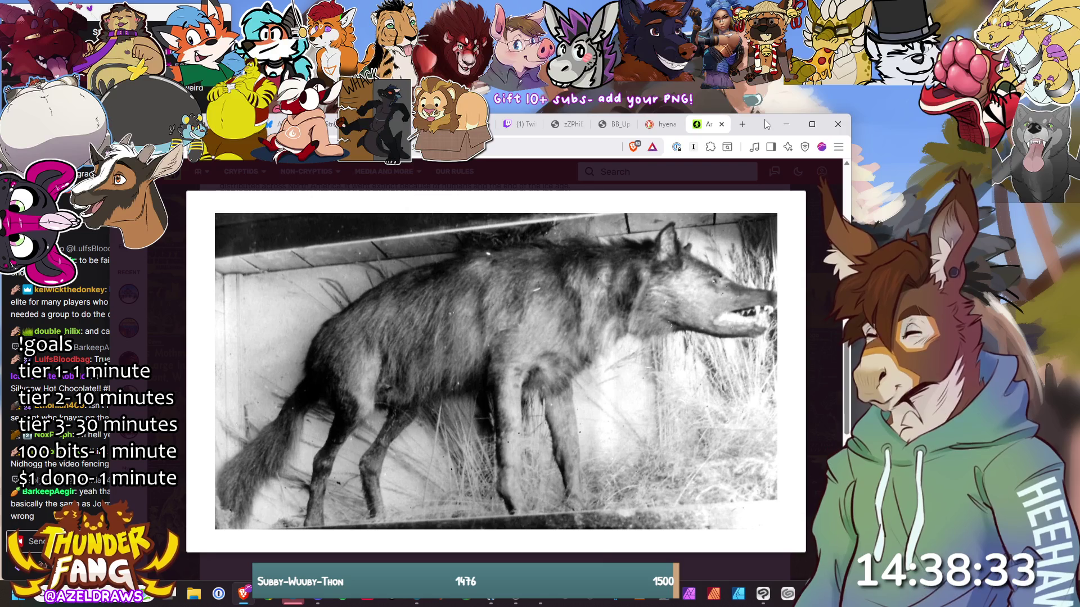
mouse_move(666, 251)
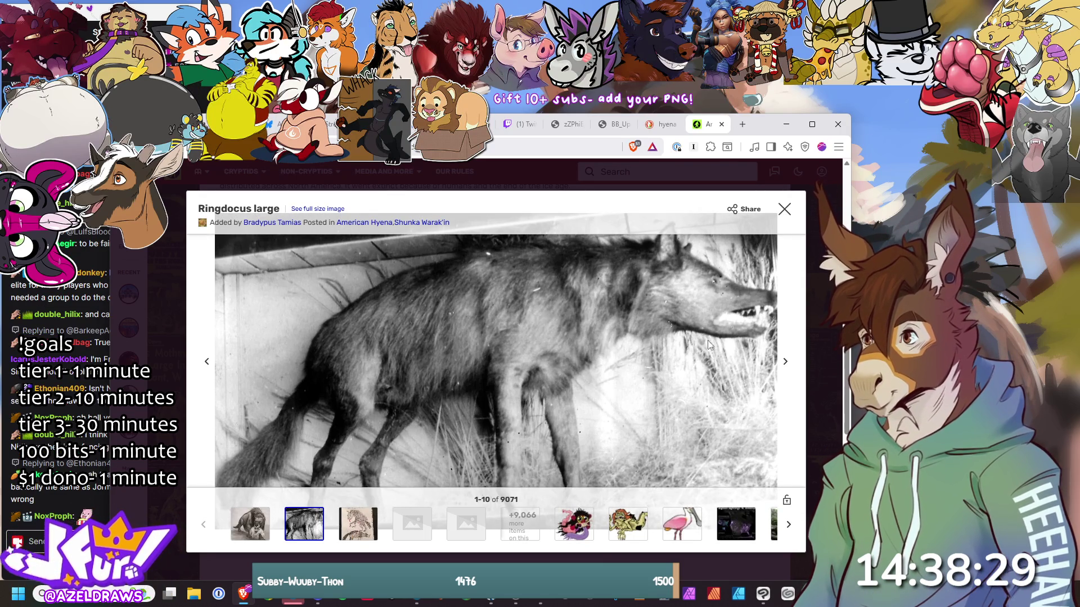
key("Right")
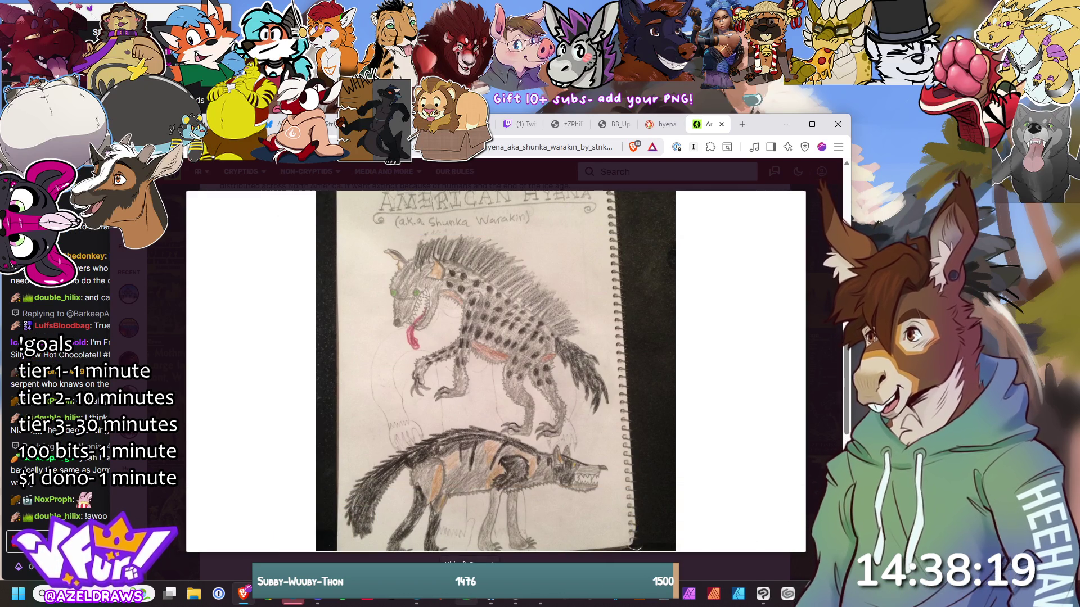
key("Right")
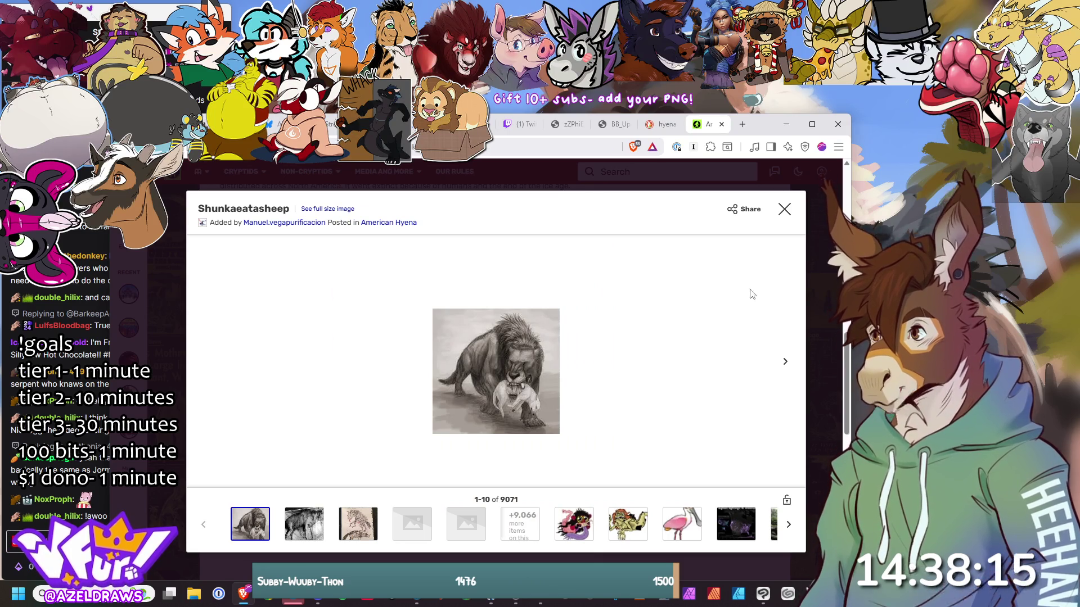
left_click(783, 209)
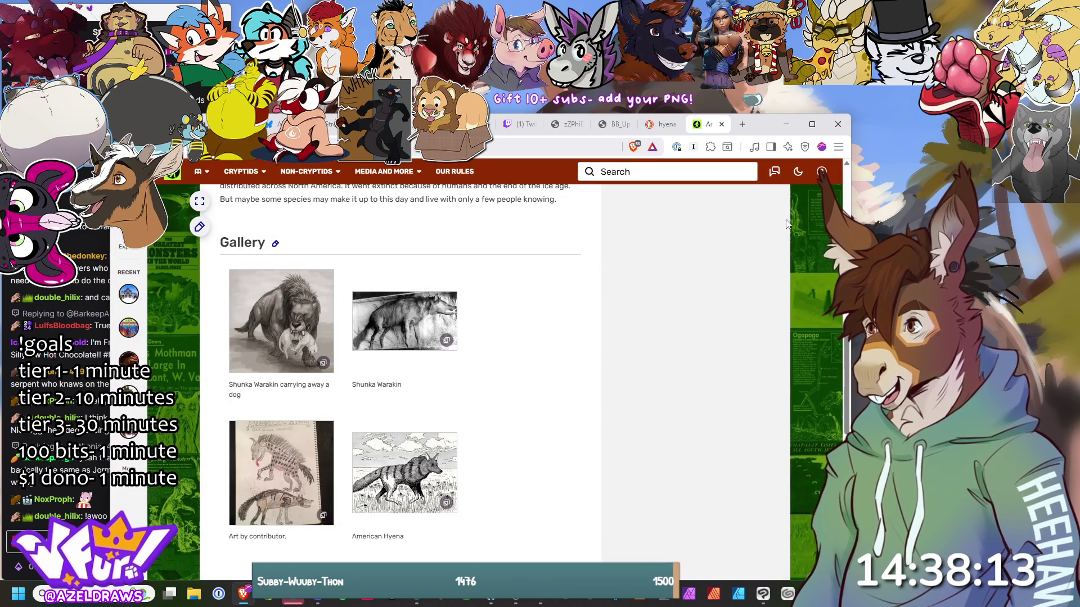
scroll(596, 332, "down", 7)
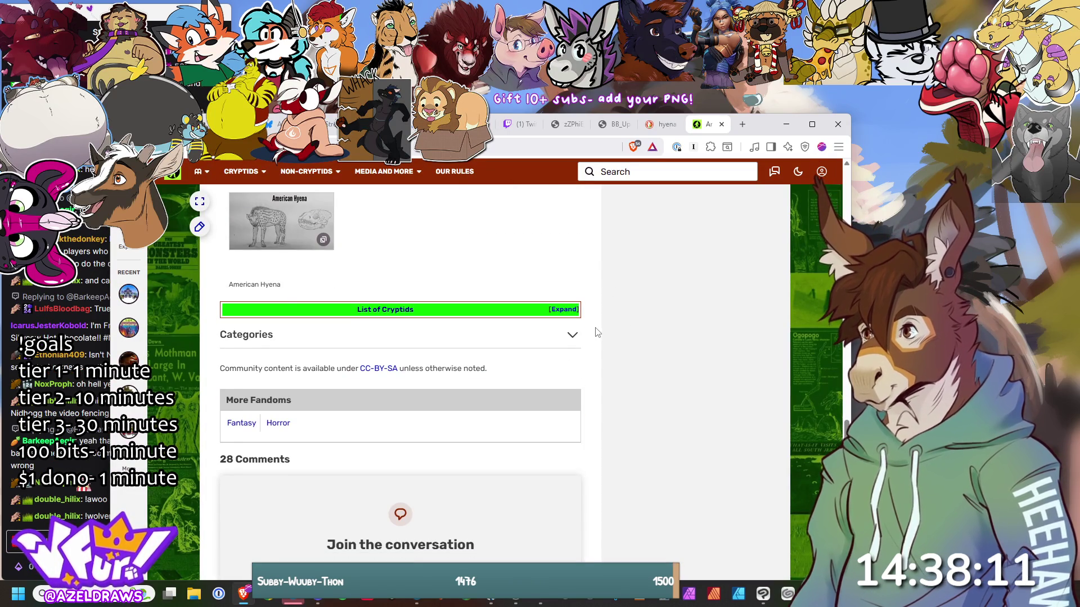
Step: Move the browser window back up and right to view the Wikipedia Nidhogg article
scroll(598, 331, "up", 8)
mouse_move(771, 127)
left_mouse_down()
mouse_move(856, 92)
mouse_move(869, 23)
mouse_move(873, 63)
left_mouse_up()
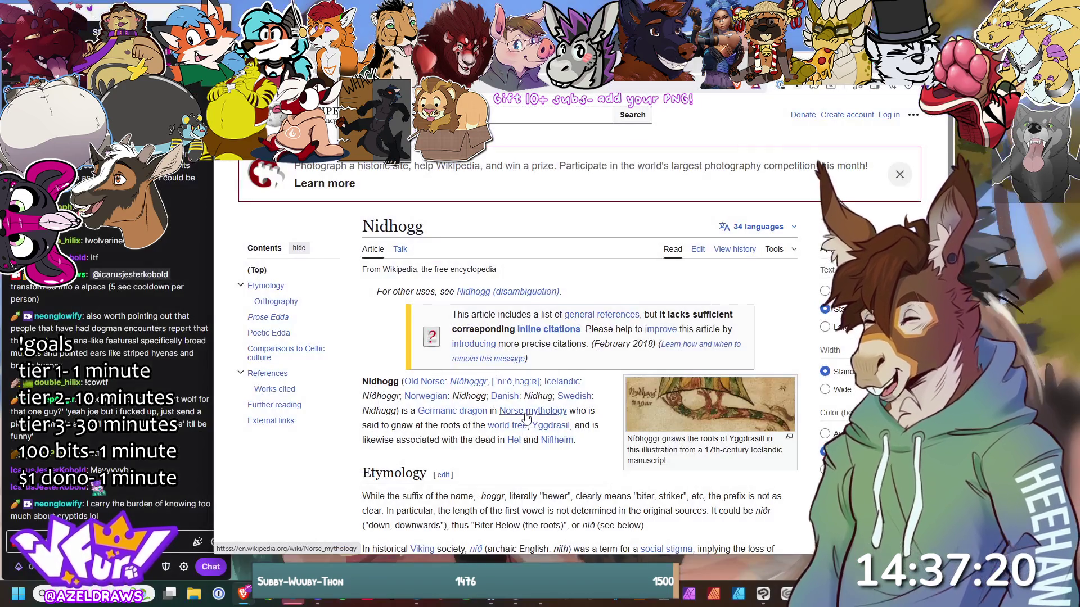
mouse_move(527, 416)
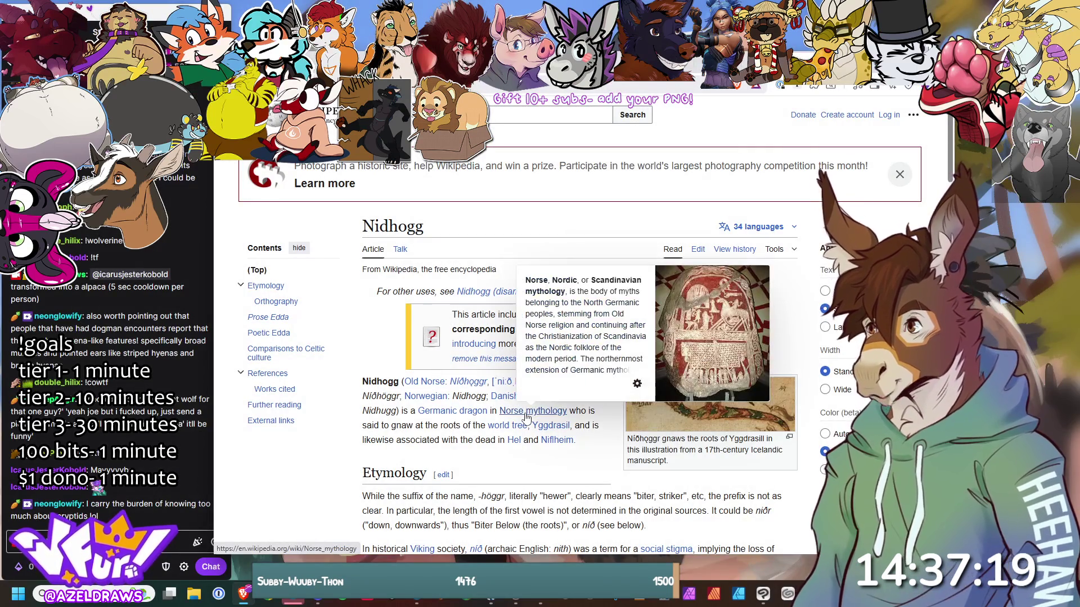
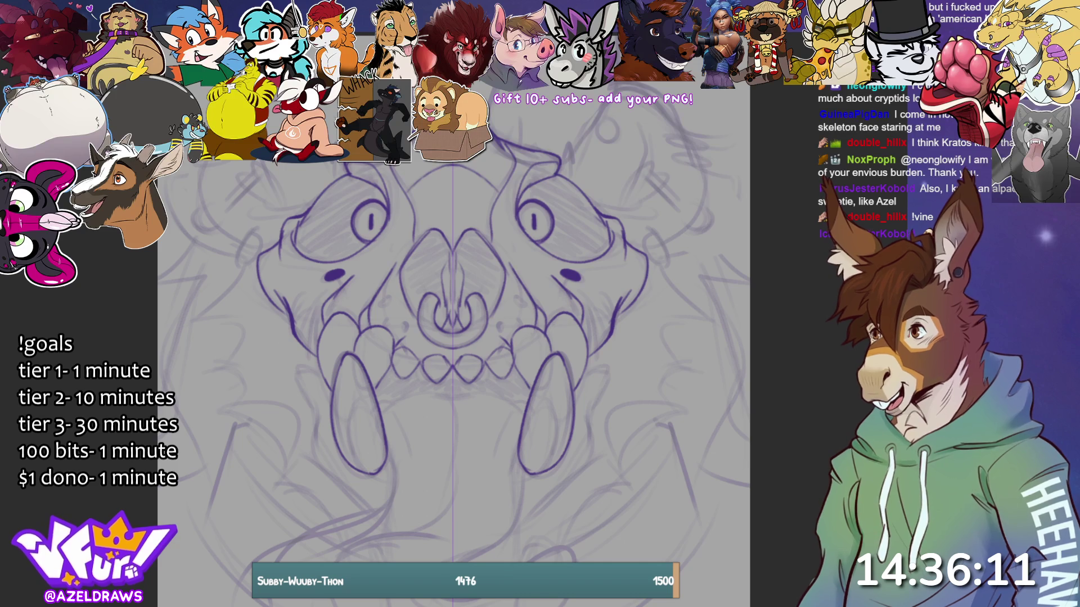
Step: Sketch shorter cheek strokes and a short line beside each fang, redrawing one stroke
scroll(450, 225, "down", 6)
scroll(444, 169, "down", 3)
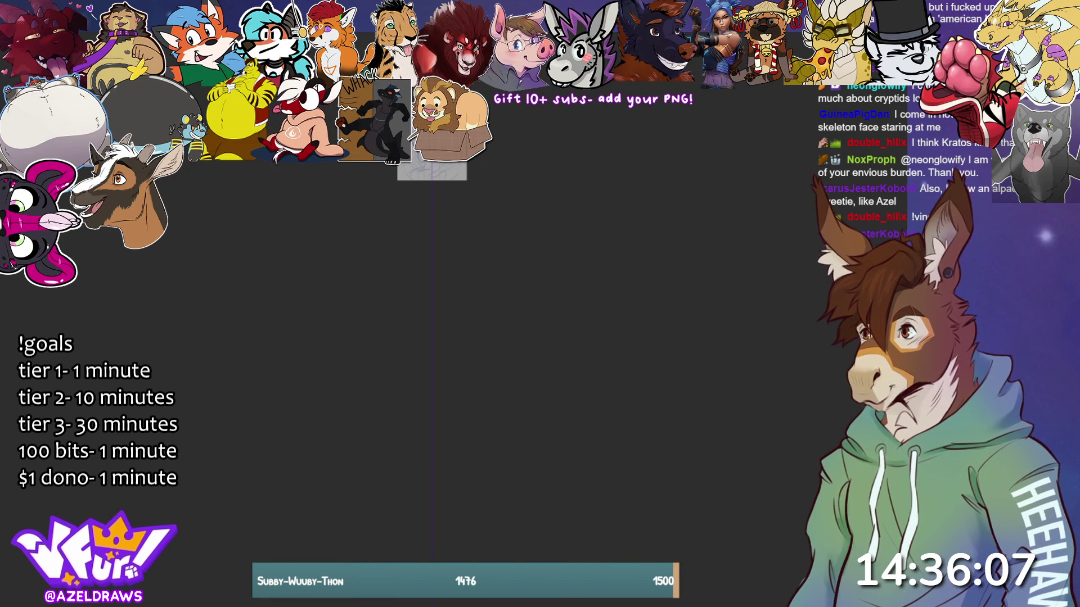
key("ctrl+0")
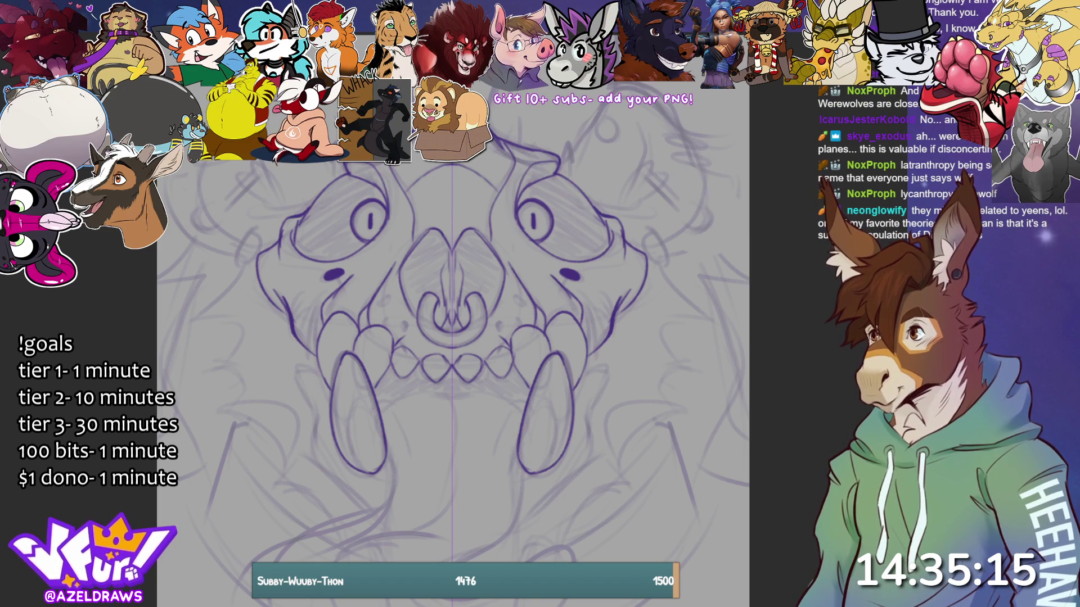
mouse_move(296, 364)
left_mouse_down()
mouse_move(323, 375)
mouse_move(302, 402)
mouse_move(311, 448)
left_mouse_up()
key("ctrl+z")
key("ctrl+z")
key("ctrl+z")
key("ctrl+z")
mouse_move(313, 406)
left_mouse_down()
mouse_move(310, 436)
mouse_move(377, 514)
left_mouse_up()
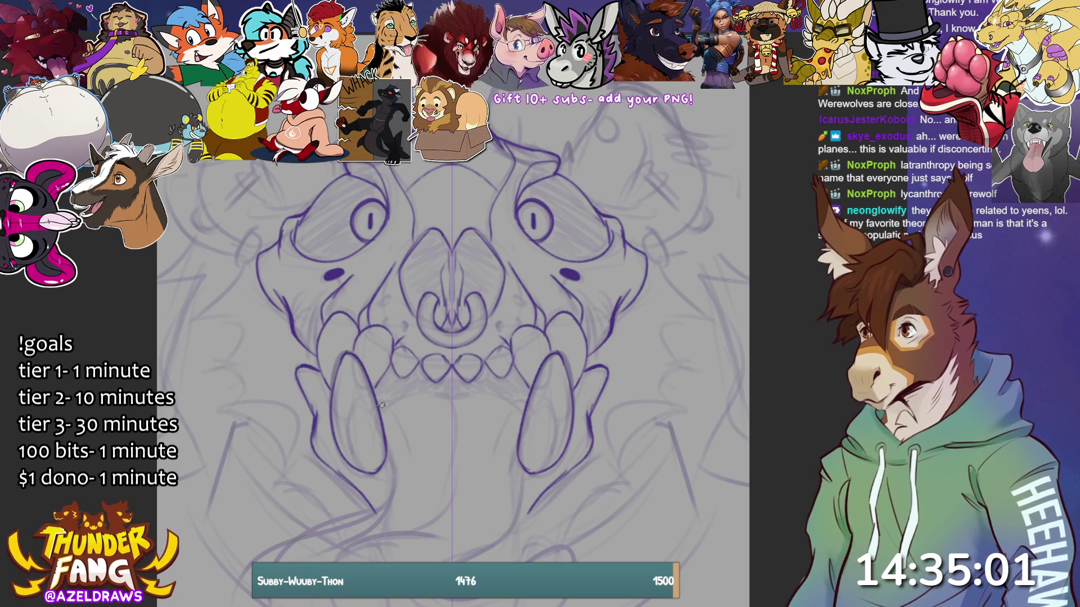
mouse_move(390, 400)
left_mouse_down()
mouse_move(408, 431)
mouse_move(408, 401)
mouse_move(451, 398)
left_mouse_up()
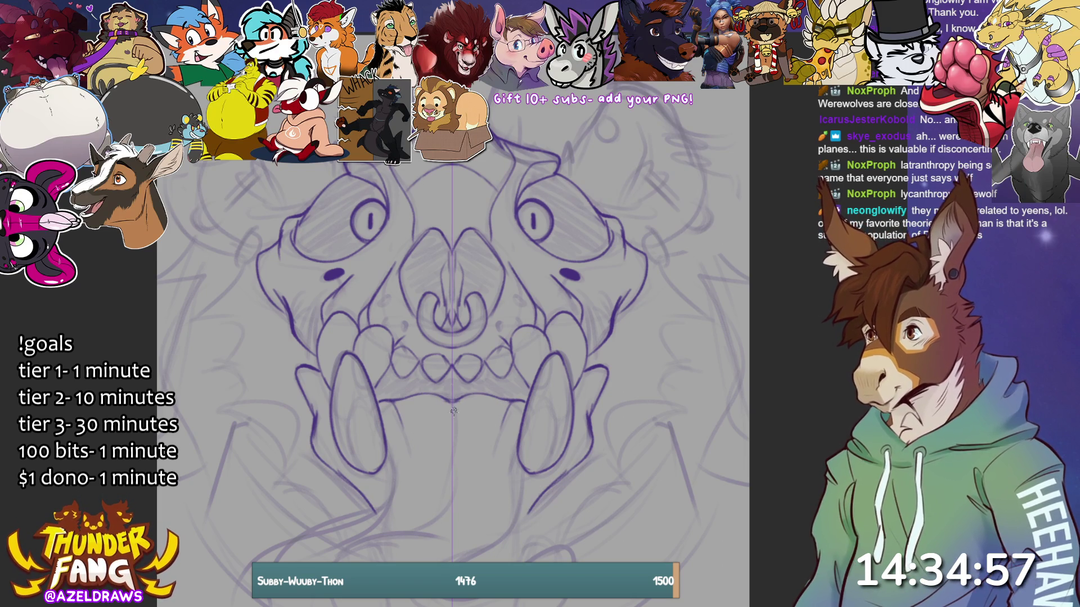
Step: Add zigzag head fur, outline rounded ears with curled bases, and sketch inner-ear fur strokes
mouse_move(559, 171)
left_mouse_down()
mouse_move(567, 135)
mouse_move(575, 162)
mouse_move(595, 114)
mouse_move(638, 84)
mouse_move(678, 131)
mouse_move(633, 89)
left_mouse_up()
mouse_move(227, 131)
left_mouse_down()
mouse_move(198, 169)
mouse_move(227, 236)
mouse_move(266, 251)
left_mouse_up()
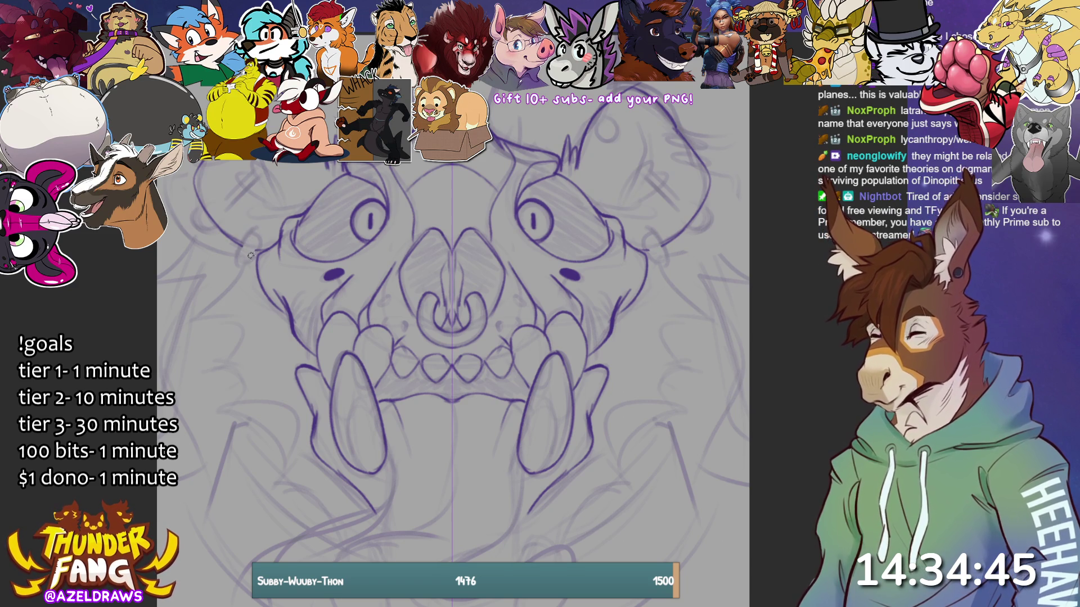
mouse_move(246, 241)
left_mouse_down()
mouse_move(237, 259)
mouse_move(255, 263)
mouse_move(259, 236)
mouse_move(249, 244)
mouse_move(262, 242)
left_mouse_up()
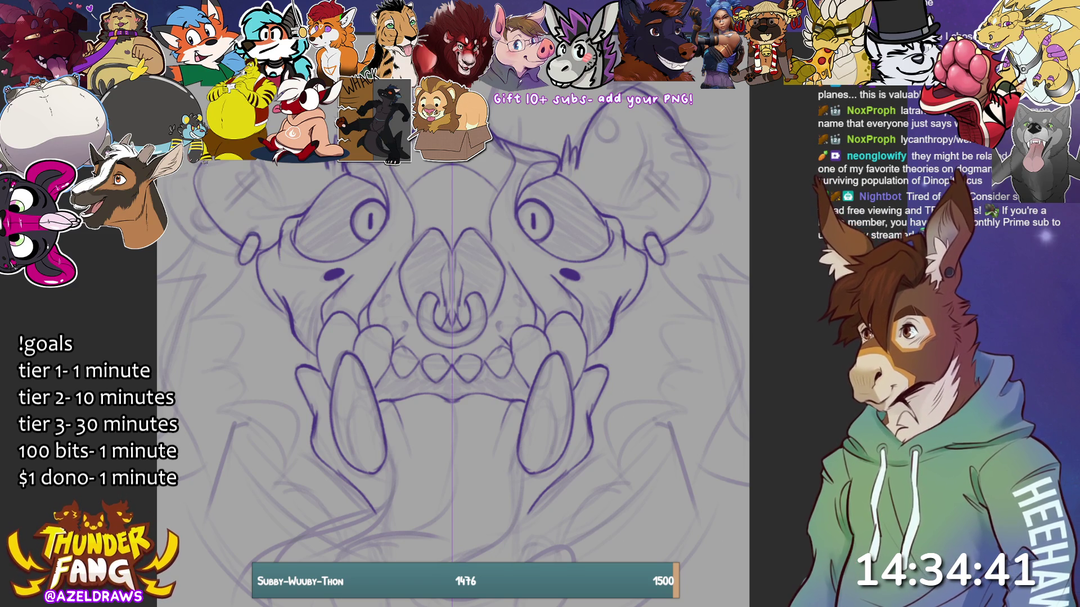
mouse_move(678, 135)
left_mouse_down()
mouse_move(706, 155)
mouse_move(676, 148)
mouse_move(691, 165)
left_mouse_up()
left_click_drag(693, 154, 682, 163)
mouse_move(270, 118)
left_mouse_down()
mouse_move(263, 157)
mouse_move(287, 219)
left_mouse_up()
mouse_move(267, 168)
left_mouse_down()
mouse_move(233, 201)
mouse_move(242, 212)
left_mouse_up()
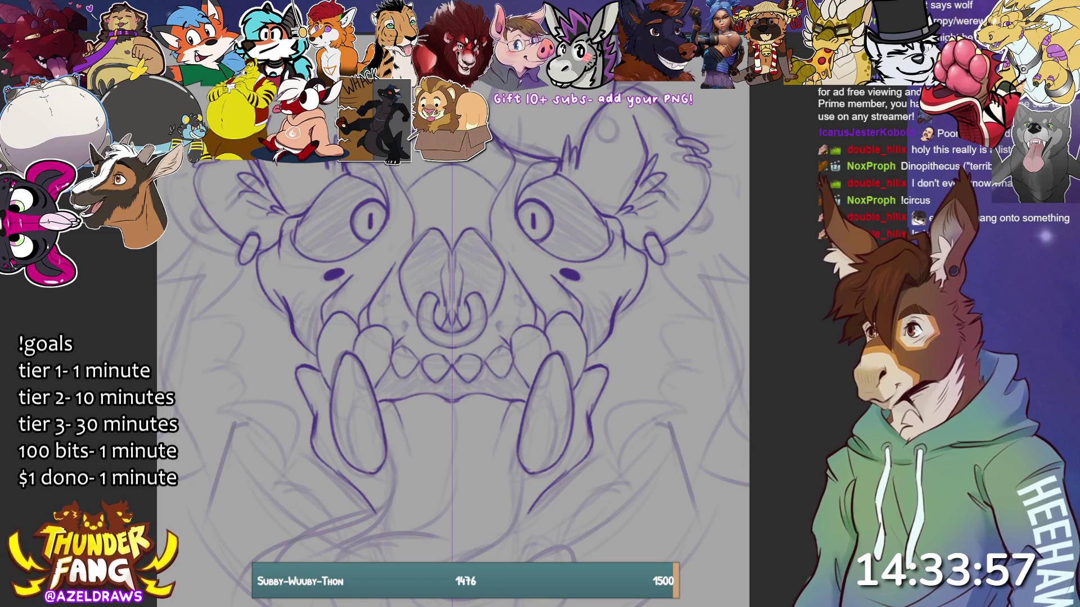
Step: Sketch spiky fur strokes down the left edge of the face, redrawing one stroke
scroll(444, 326, "up", 2)
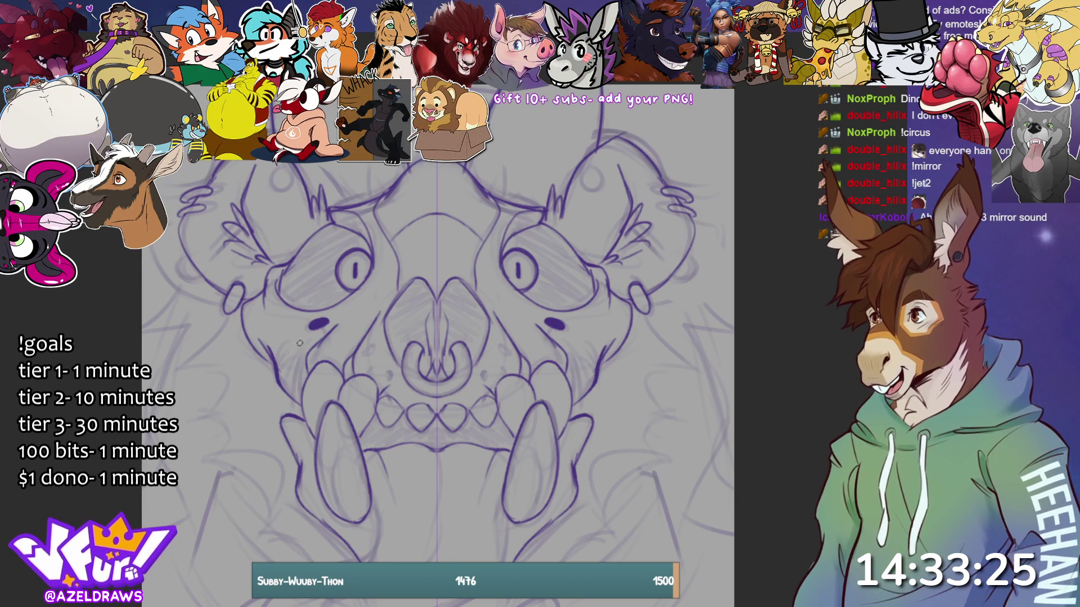
mouse_move(197, 270)
left_mouse_down()
mouse_move(146, 286)
mouse_move(151, 301)
mouse_move(196, 292)
mouse_move(161, 337)
left_mouse_up()
key("ctrl+z")
key("ctrl+z")
left_click_drag(189, 299, 147, 450)
mouse_move(180, 335)
left_mouse_down()
mouse_move(155, 441)
mouse_move(189, 500)
mouse_move(192, 479)
left_mouse_up()
mouse_move(227, 316)
left_mouse_down()
mouse_move(175, 366)
mouse_move(204, 377)
mouse_move(207, 422)
mouse_move(252, 414)
left_mouse_up()
Step: Add several fur tufts on the lower cheek, redoing one that went wrong
mouse_move(252, 413)
left_mouse_down()
mouse_move(212, 462)
mouse_move(258, 470)
mouse_move(284, 537)
left_mouse_up()
key("ctrl+z")
key("ctrl+z")
mouse_move(274, 495)
left_mouse_down()
mouse_move(288, 537)
mouse_move(313, 563)
left_mouse_up()
mouse_move(217, 482)
left_mouse_down()
mouse_move(245, 470)
mouse_move(266, 558)
left_mouse_up()
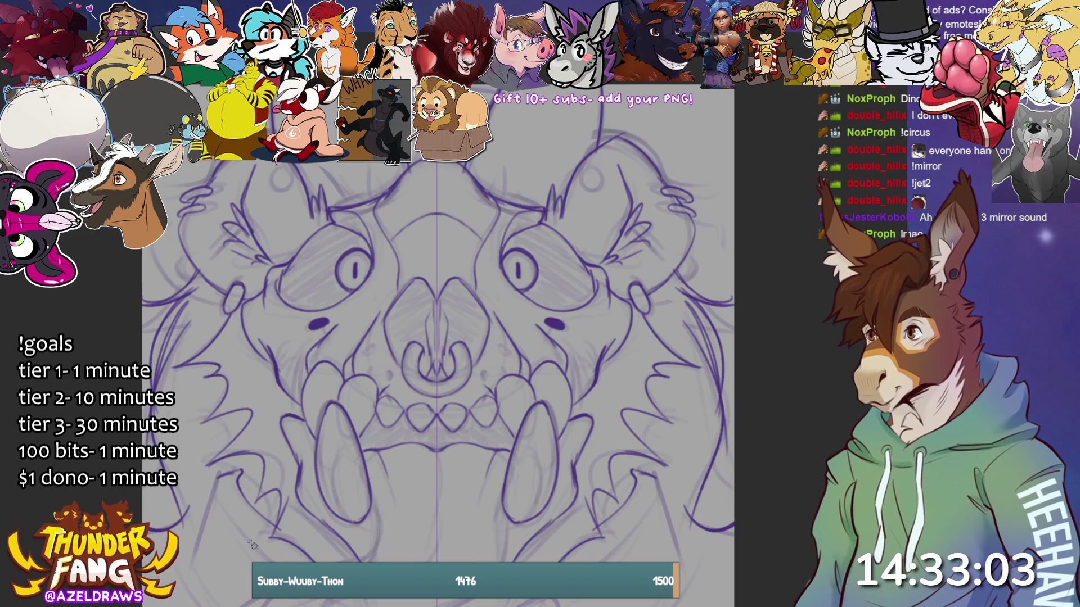
left_click_drag(220, 475, 191, 562)
mouse_move(251, 450)
left_mouse_down()
mouse_move(239, 522)
mouse_move(284, 559)
left_mouse_up()
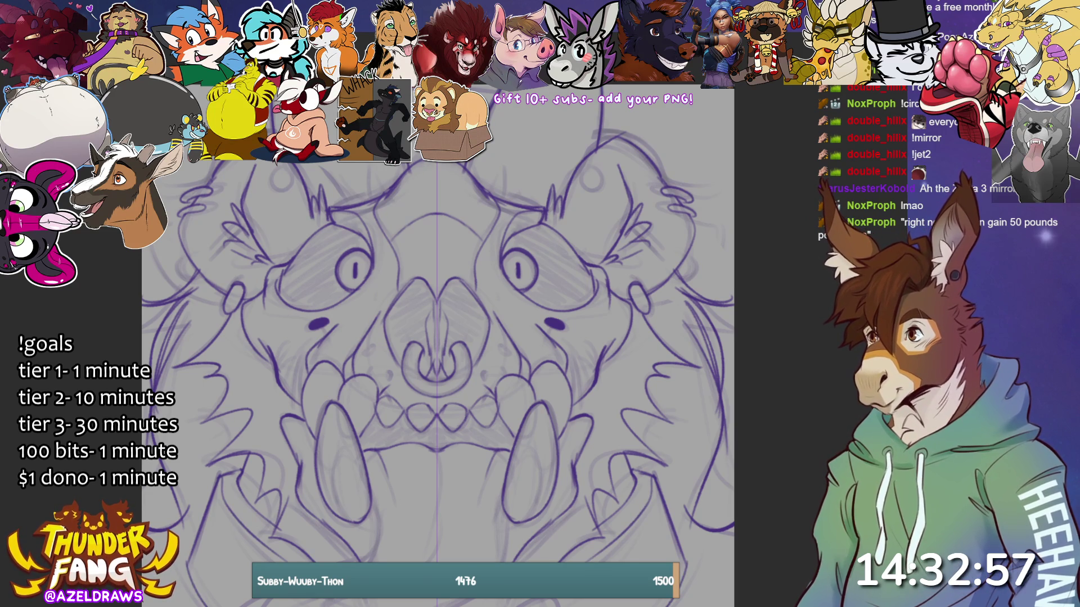
Step: Hatch the inner ears and add small marks and whisker dots around the nostrils
left_click_drag(248, 212, 225, 239)
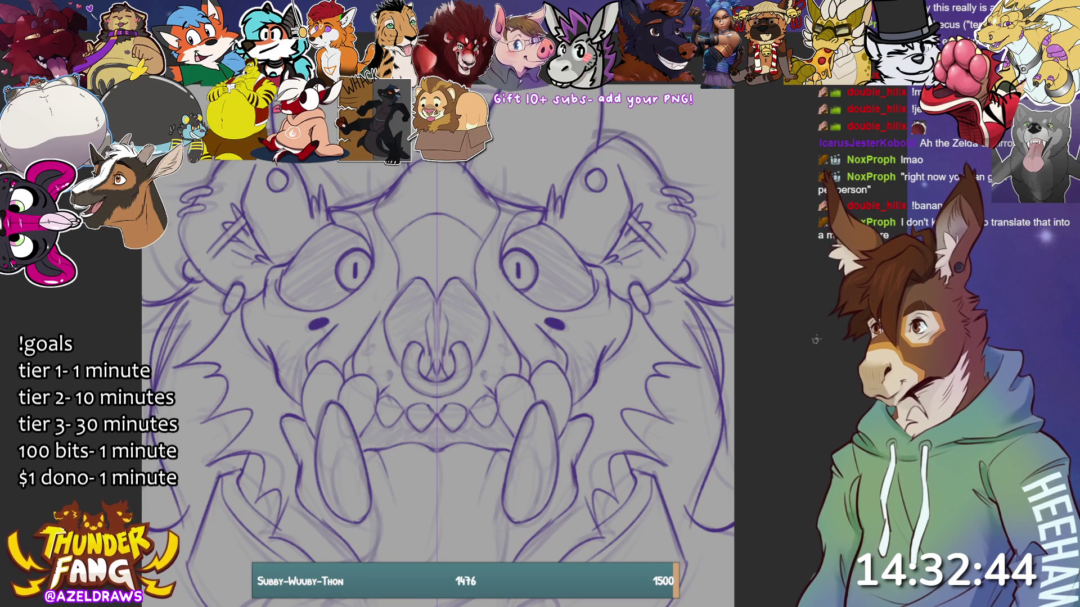
left_click_drag(367, 346, 376, 354)
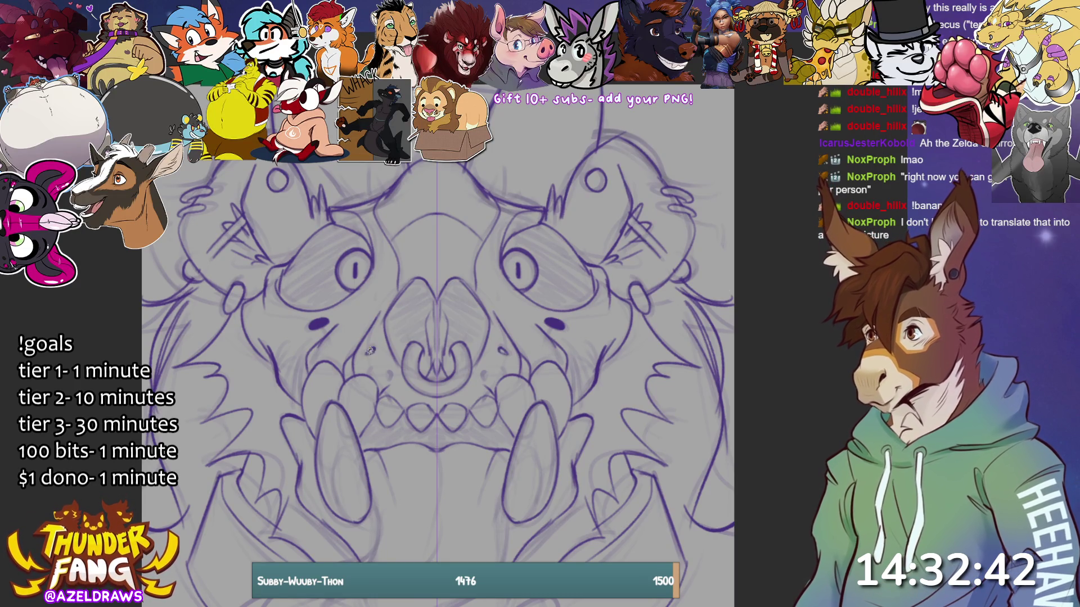
left_click(371, 367)
left_click(388, 376)
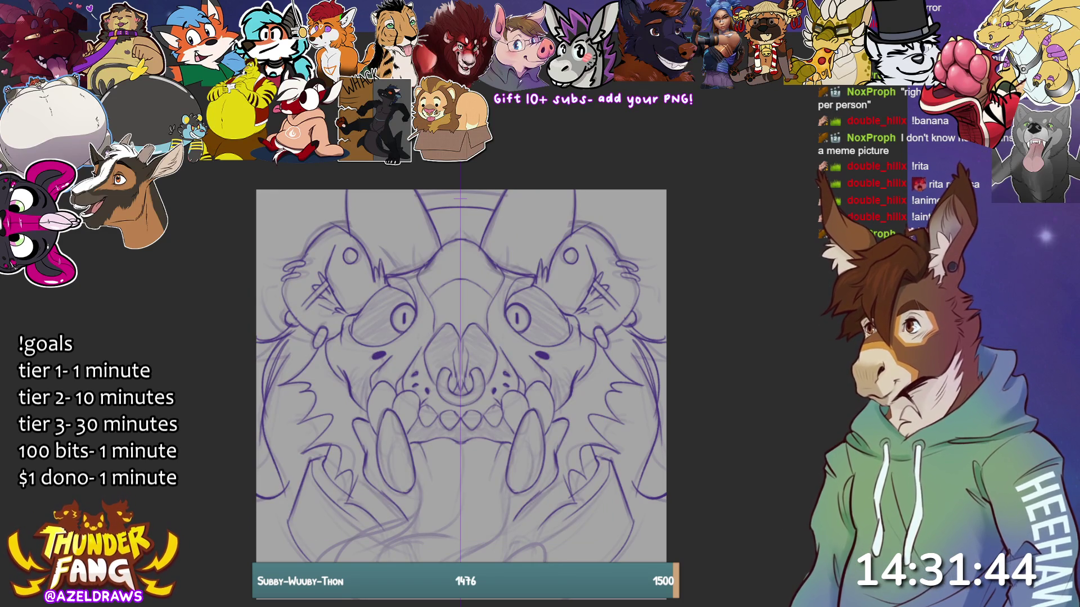
Step: Scroll the canvas up to view the muzzle with its whisker dots
scroll(481, 554, "up", 3)
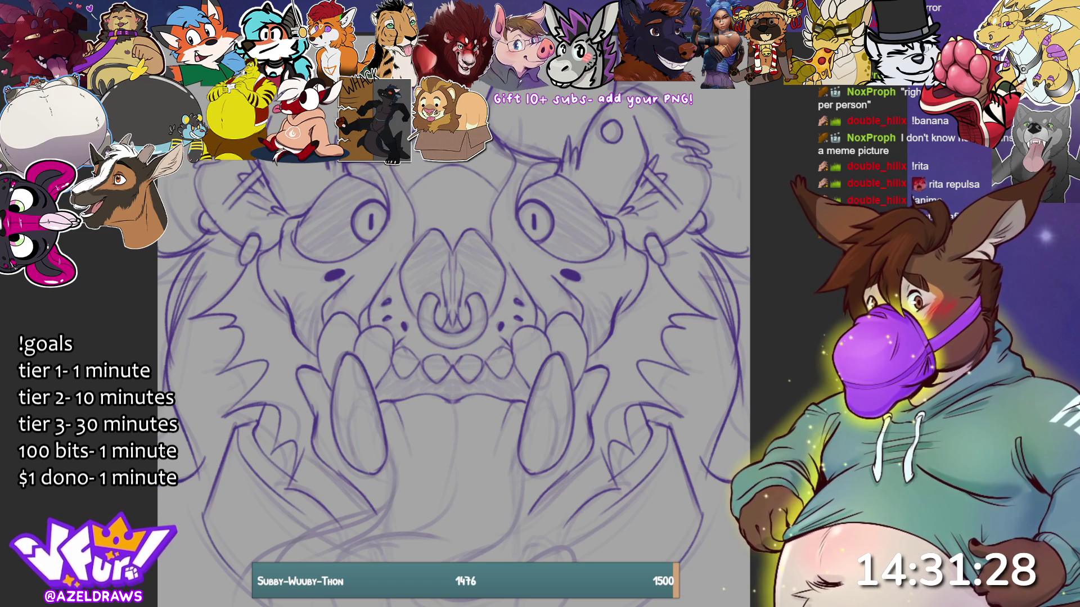
Step: Draw the mirrored lower-jaw lines beneath the open mouth and the neck lines on both sides
mouse_move(387, 452)
left_mouse_down()
mouse_move(391, 492)
mouse_move(376, 512)
mouse_move(284, 534)
mouse_move(433, 539)
left_mouse_up()
left_click_drag(325, 551, 436, 535)
mouse_move(365, 532)
left_mouse_down()
mouse_move(426, 518)
mouse_move(451, 439)
left_mouse_up()
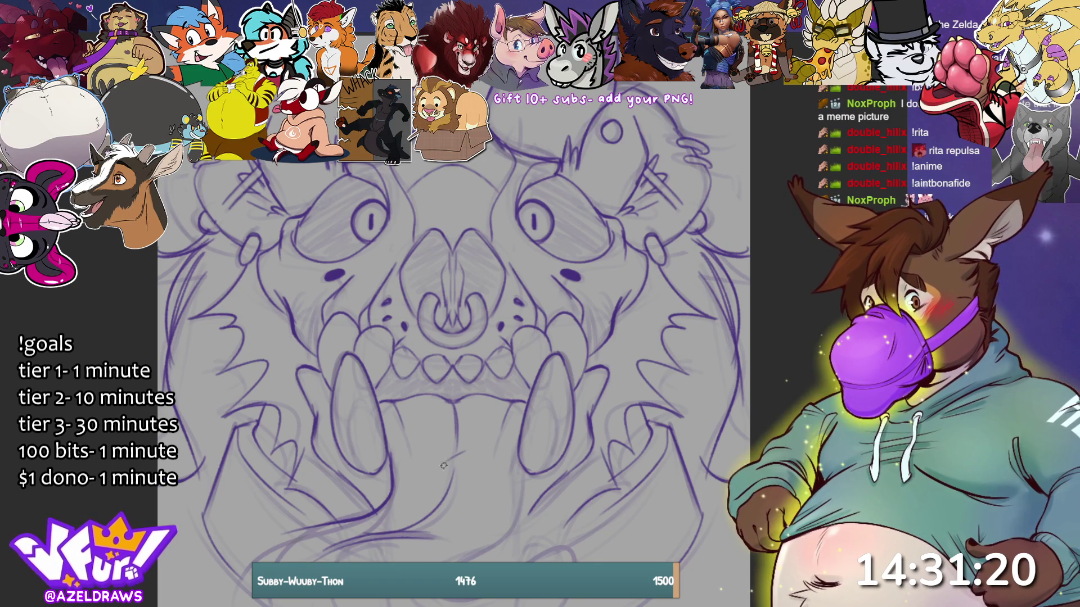
mouse_move(519, 458)
left_mouse_down()
mouse_move(522, 513)
mouse_move(464, 561)
left_mouse_up()
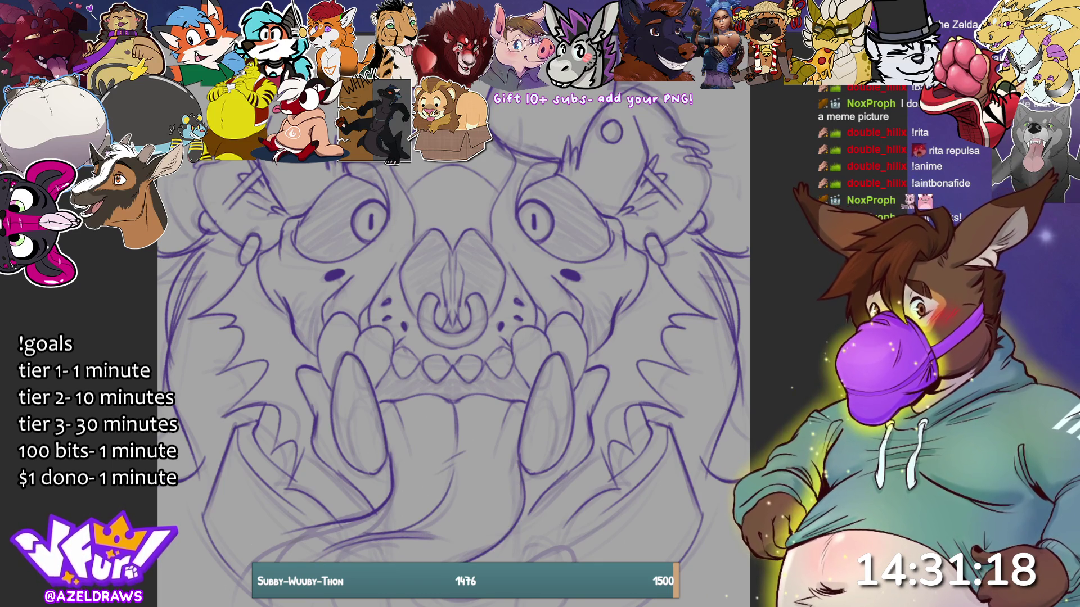
scroll(514, 478, "down", 4)
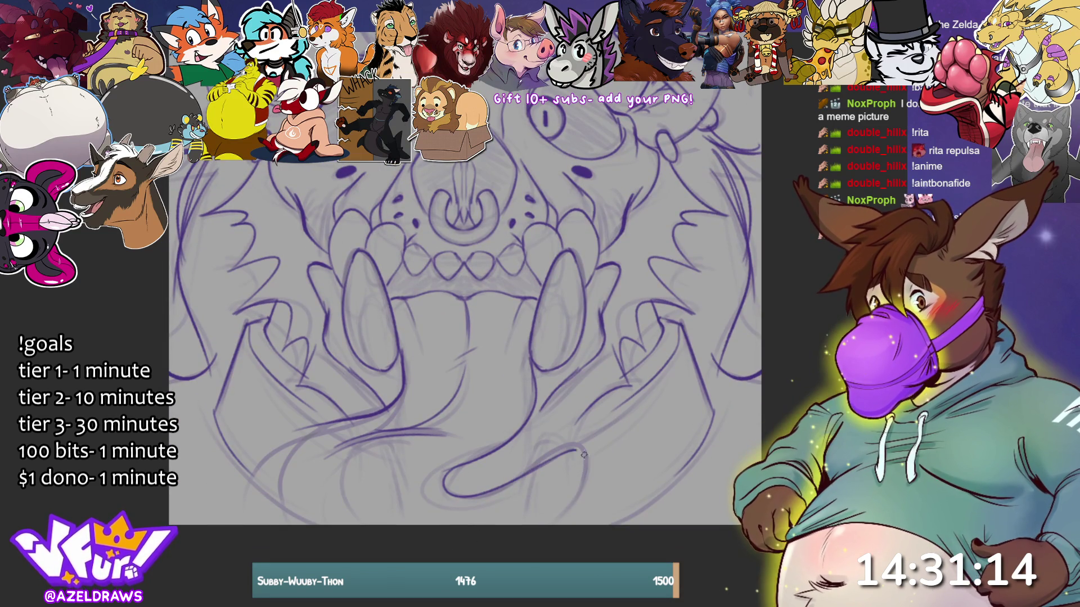
left_click_drag(585, 450, 542, 523)
left_click_drag(336, 420, 275, 498)
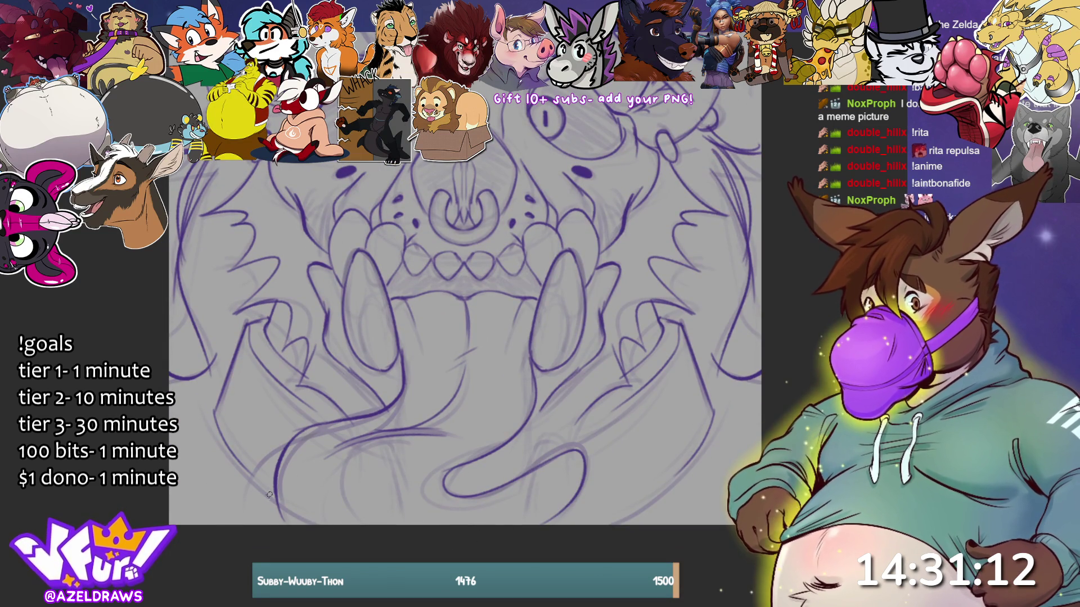
left_click_drag(213, 409, 279, 502)
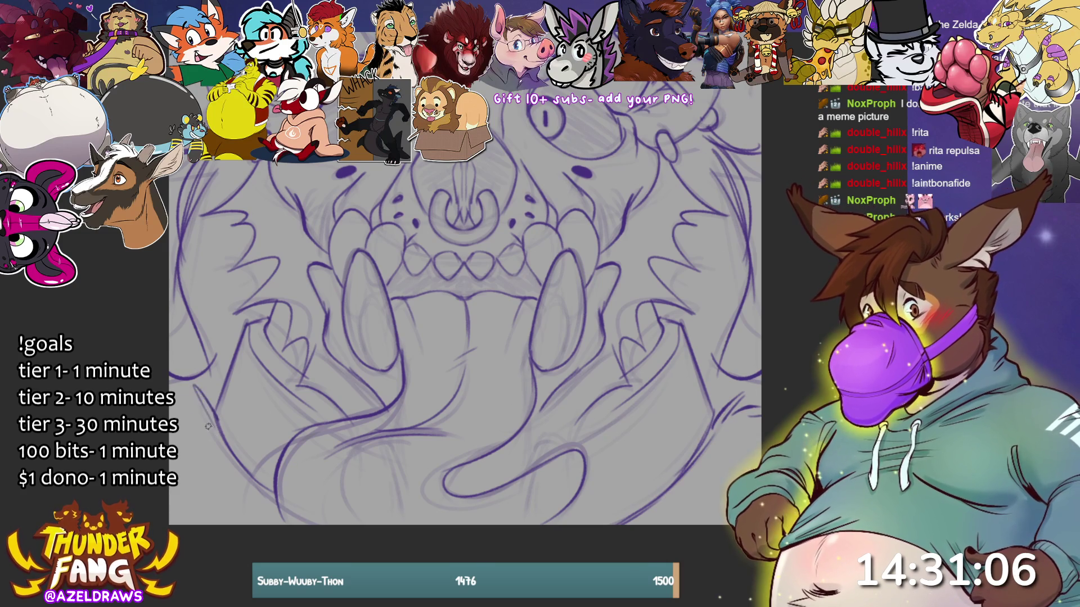
Step: Bring the eyes into view and hide the faint rough sketch layer under the lineart
scroll(465, 304, "up", 3)
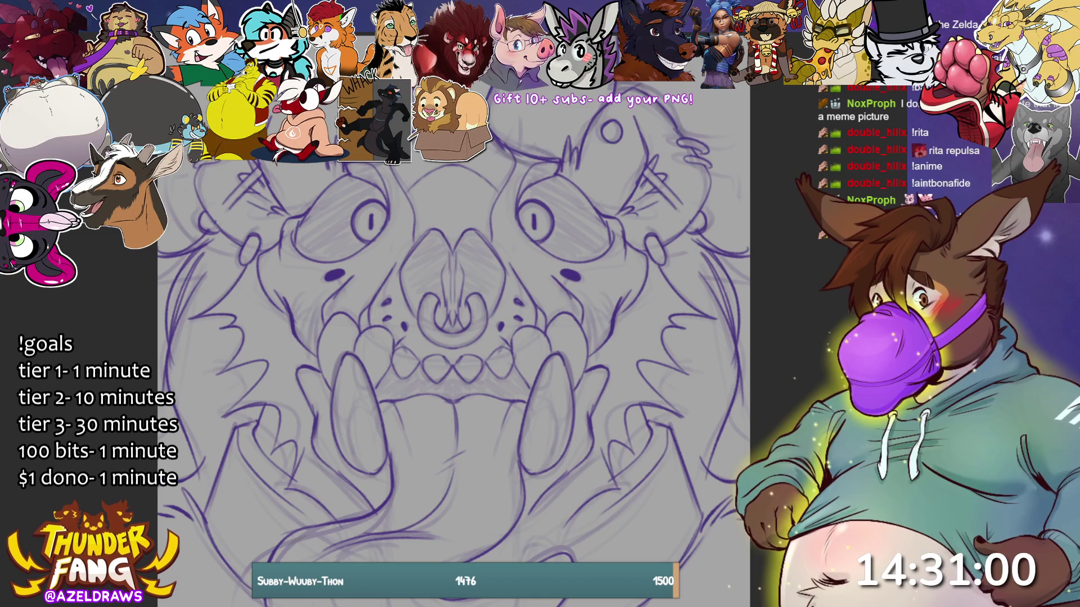
key("Delete")
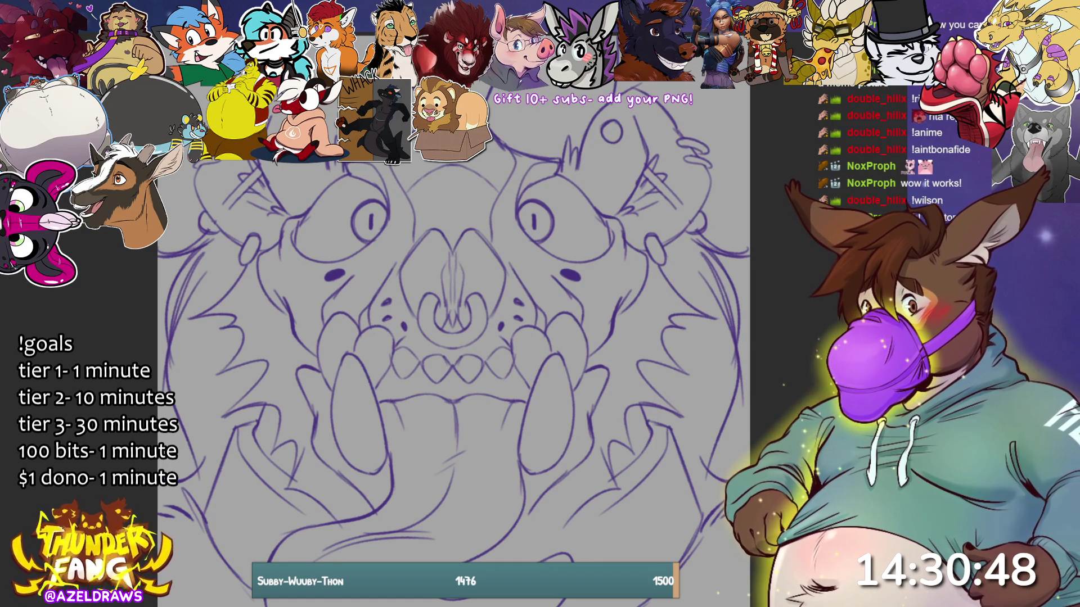
Step: Lasso-fill the mouth corner and both eye sockets with dark purple
mouse_move(404, 364)
left_mouse_down()
mouse_move(394, 357)
mouse_move(369, 407)
mouse_move(522, 406)
mouse_move(532, 370)
mouse_move(397, 357)
left_mouse_up()
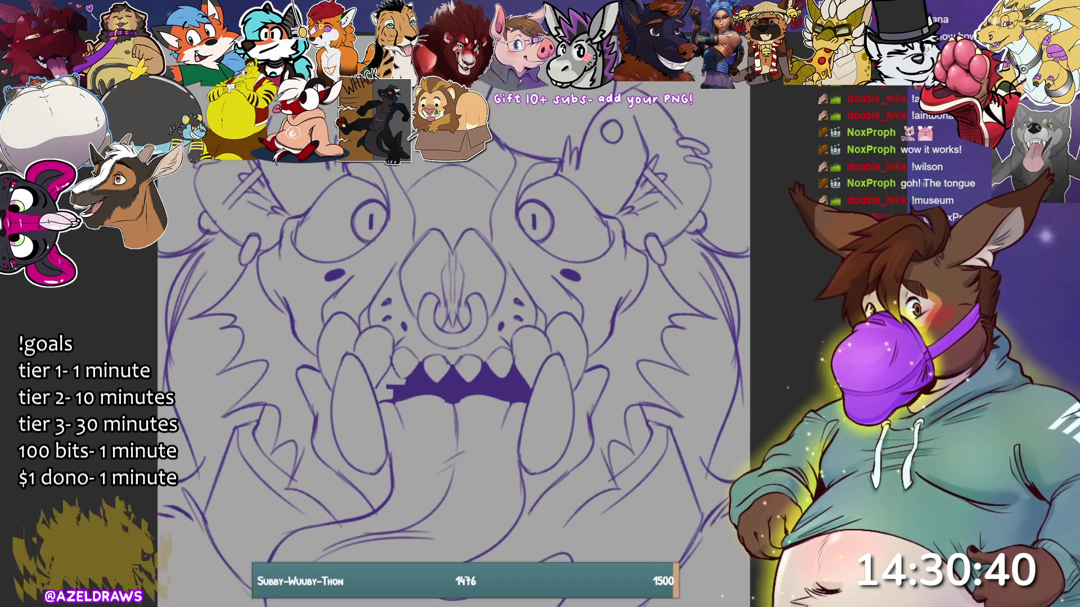
mouse_move(414, 369)
left_mouse_down()
mouse_move(388, 363)
mouse_move(378, 388)
mouse_move(397, 398)
left_mouse_up()
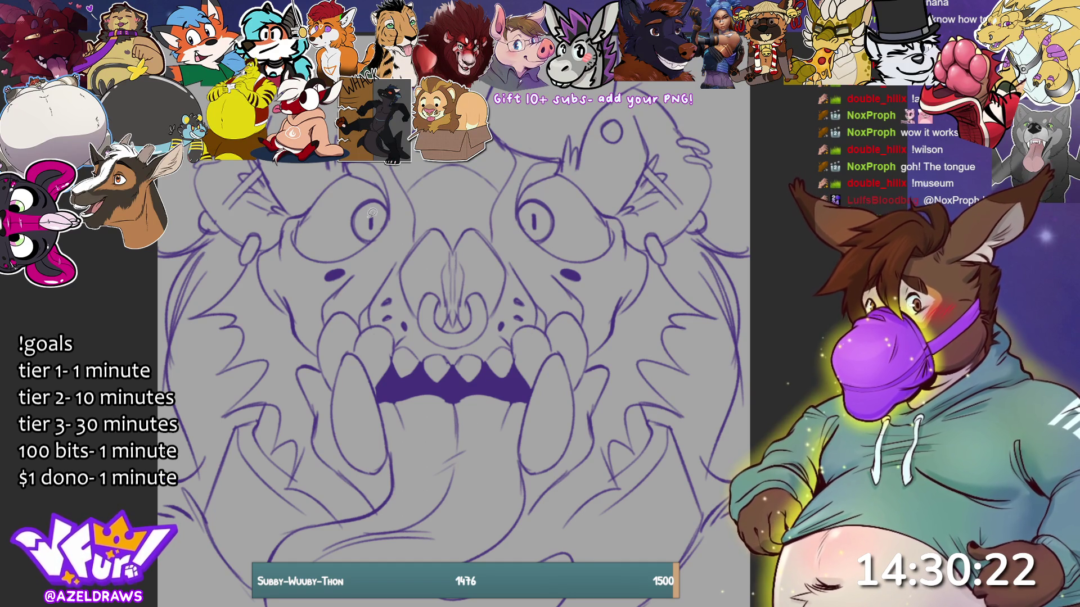
mouse_move(378, 241)
left_mouse_down()
mouse_move(362, 221)
mouse_move(395, 215)
mouse_move(379, 177)
mouse_move(340, 168)
mouse_move(303, 204)
mouse_move(319, 264)
mouse_move(377, 241)
left_mouse_up()
mouse_move(524, 181)
left_mouse_down()
mouse_move(509, 226)
mouse_move(539, 206)
mouse_move(526, 236)
mouse_move(583, 261)
mouse_move(619, 223)
mouse_move(584, 177)
mouse_move(526, 178)
left_mouse_up()
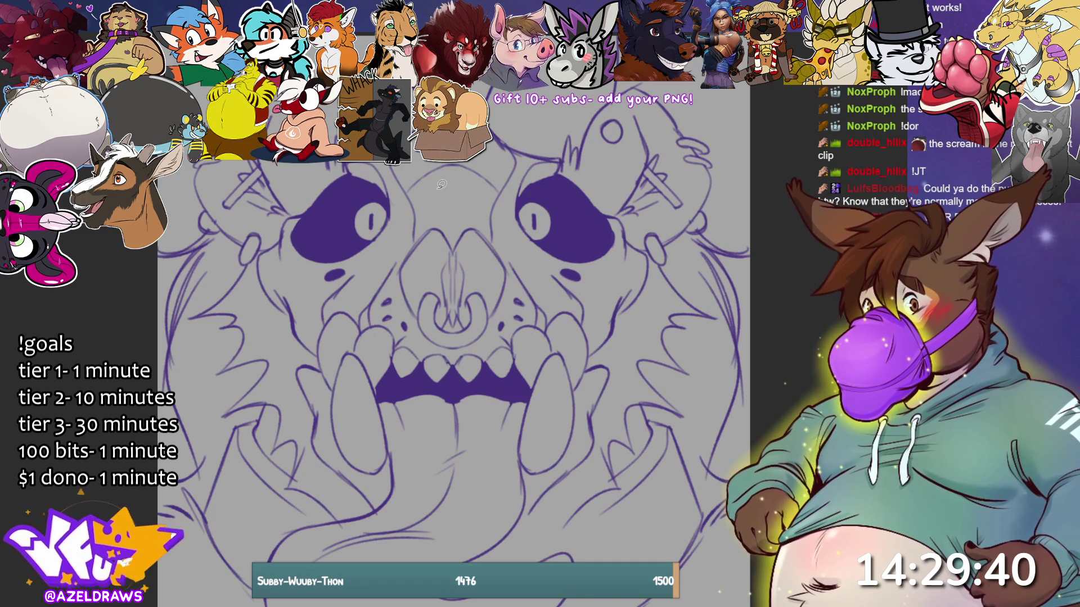
Step: Fill the nose cavity dark purple and paint over its light cross-shaped highlight
mouse_move(454, 240)
left_mouse_down()
mouse_move(444, 334)
mouse_move(432, 299)
mouse_move(423, 320)
mouse_move(398, 264)
mouse_move(448, 221)
mouse_move(458, 326)
mouse_move(478, 299)
mouse_move(506, 307)
mouse_move(481, 225)
mouse_move(458, 239)
left_mouse_up()
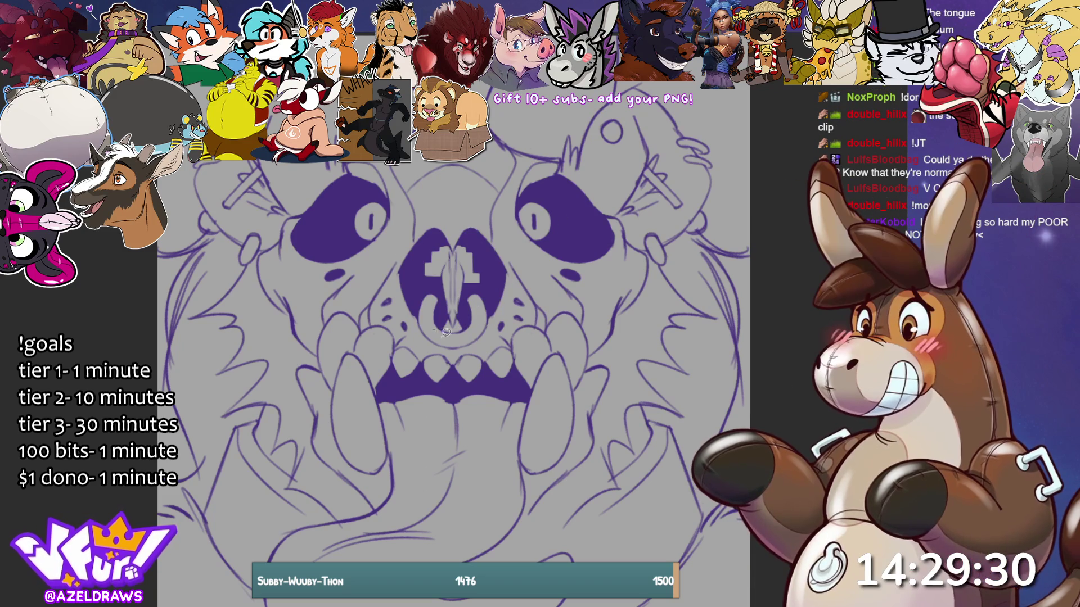
mouse_move(425, 283)
left_mouse_down()
mouse_move(432, 252)
mouse_move(434, 274)
mouse_move(442, 254)
mouse_move(433, 279)
mouse_move(444, 247)
mouse_move(453, 257)
mouse_move(463, 245)
mouse_move(466, 288)
mouse_move(471, 250)
mouse_move(450, 247)
mouse_move(438, 275)
left_mouse_up()
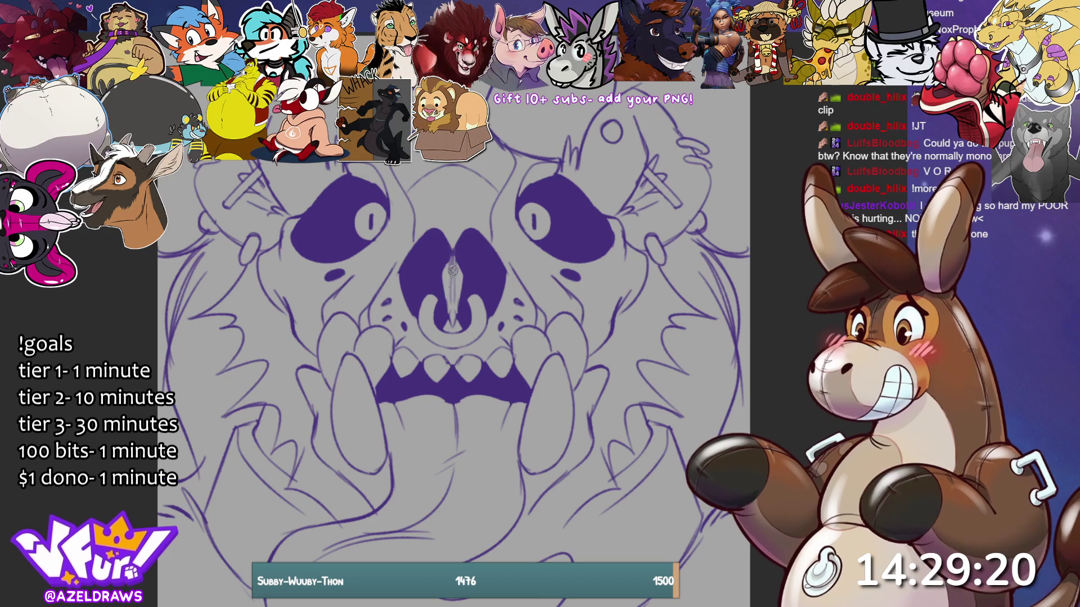
left_click_drag(454, 320, 458, 262)
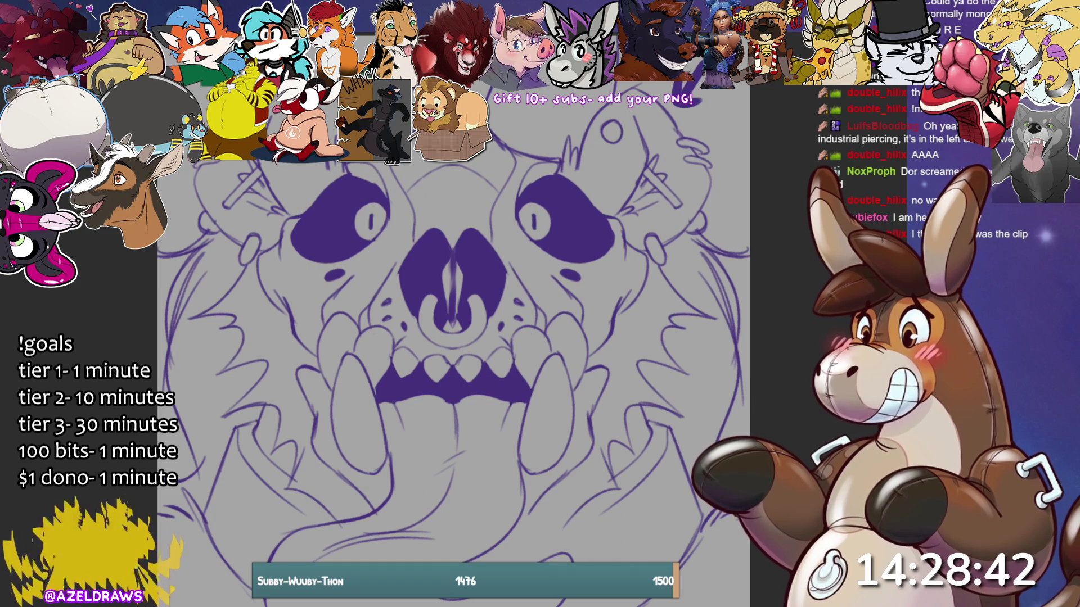
key("ctrl+minus")
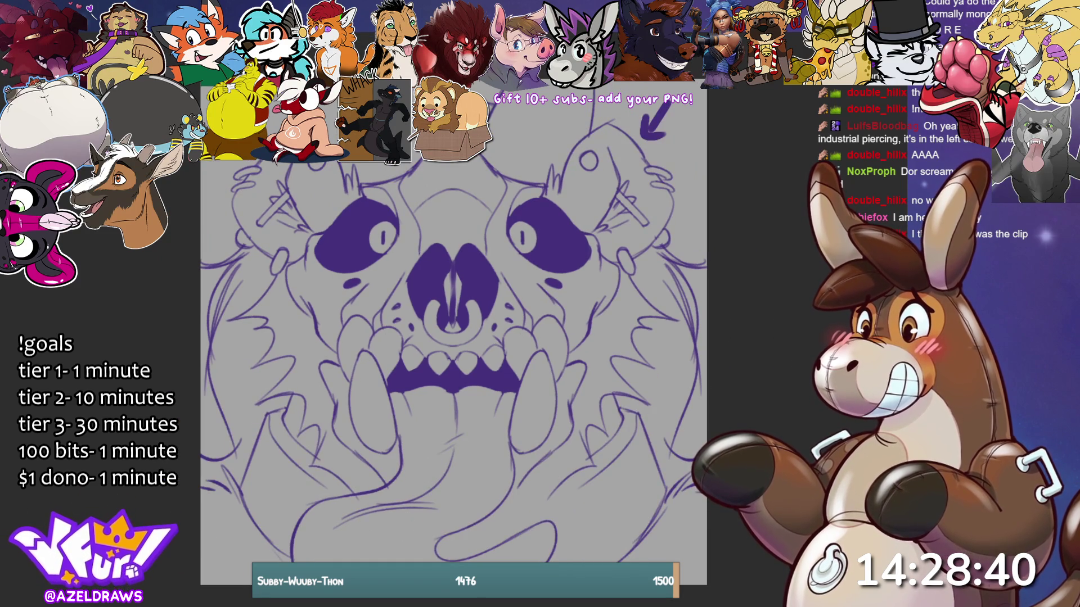
key("ctrl+minus")
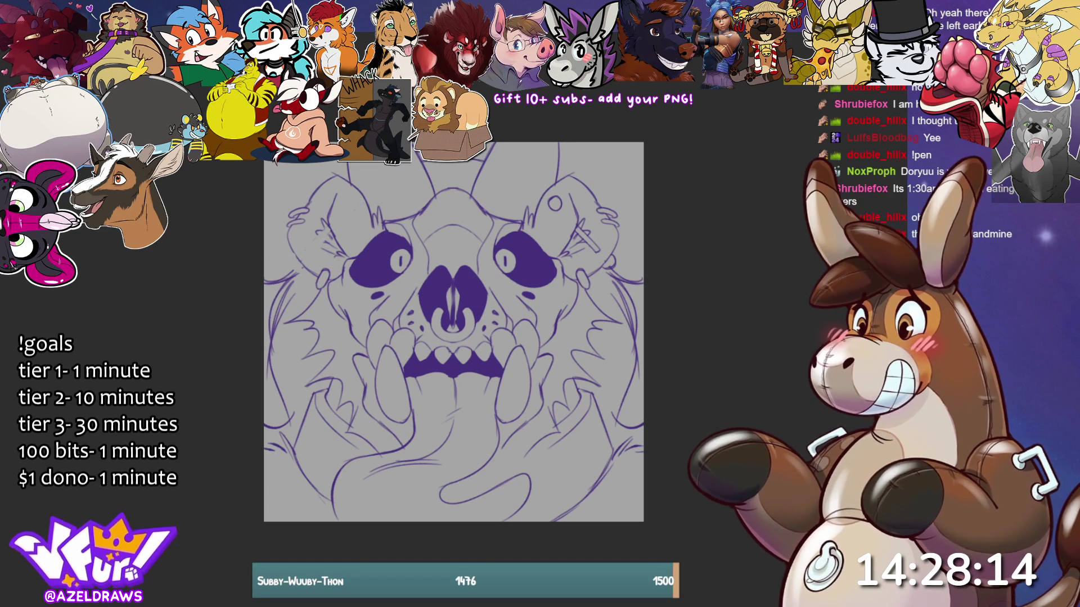
key("ctrl+plus")
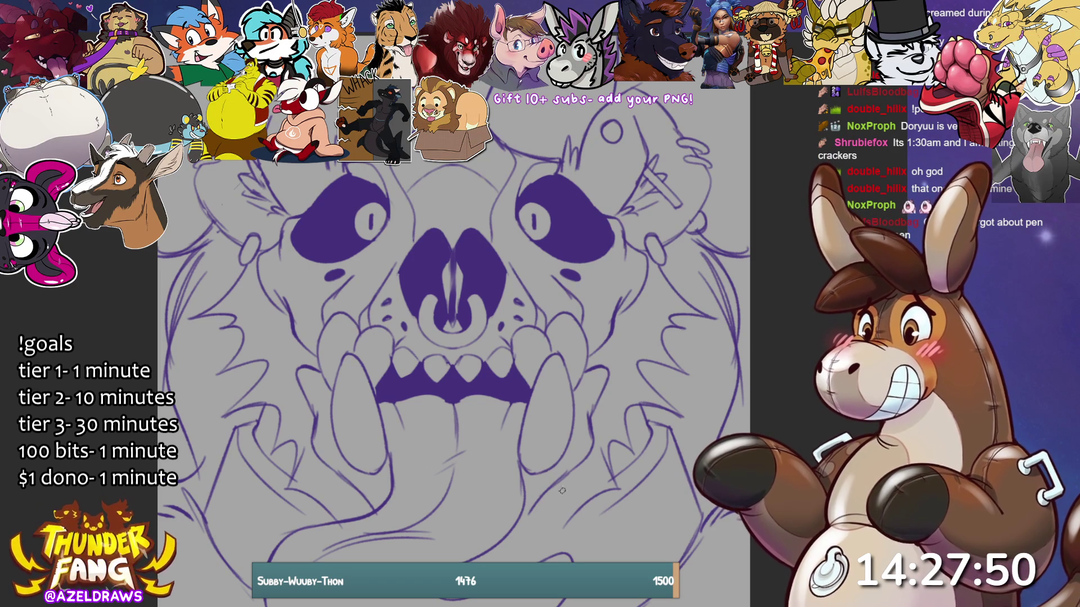
Step: Zoom out and shift the canvas view to see the whole skull
key("ctrl+minus")
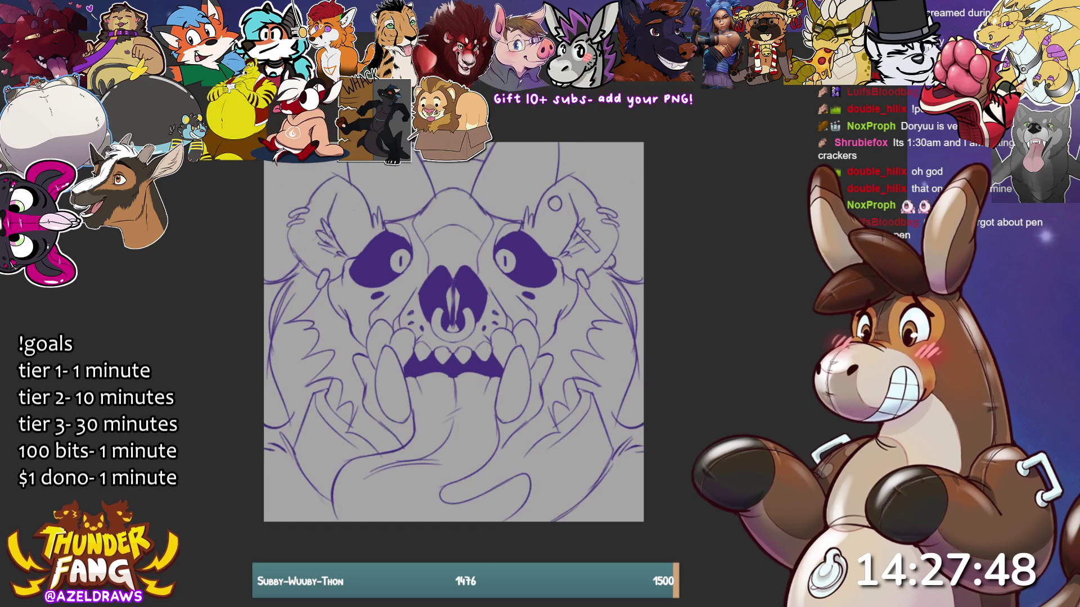
left_click_drag(453, 332, 458, 362)
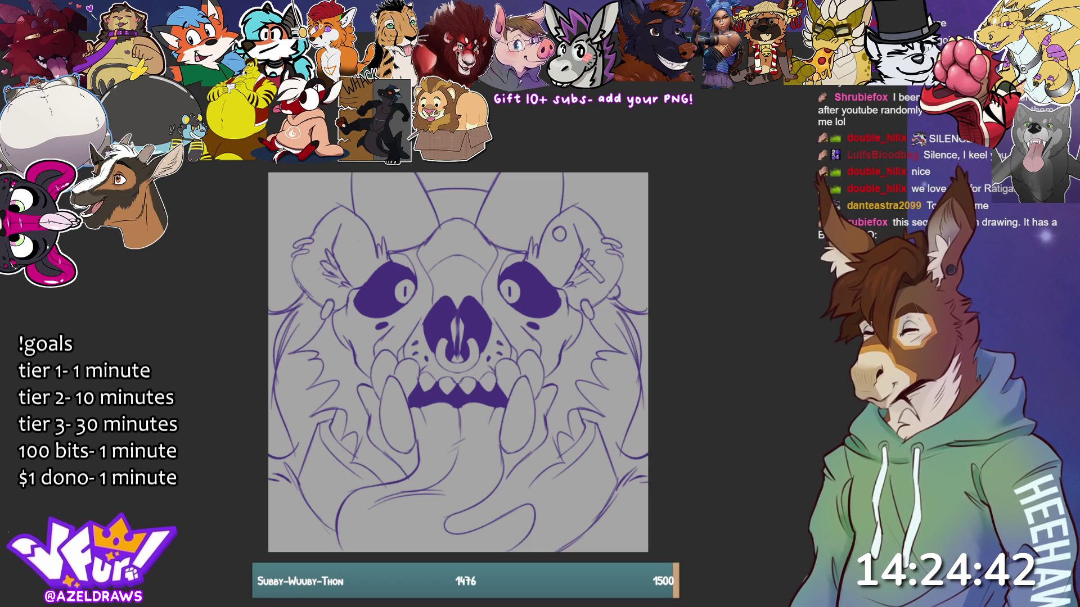
scroll(453, 332, "up", 5)
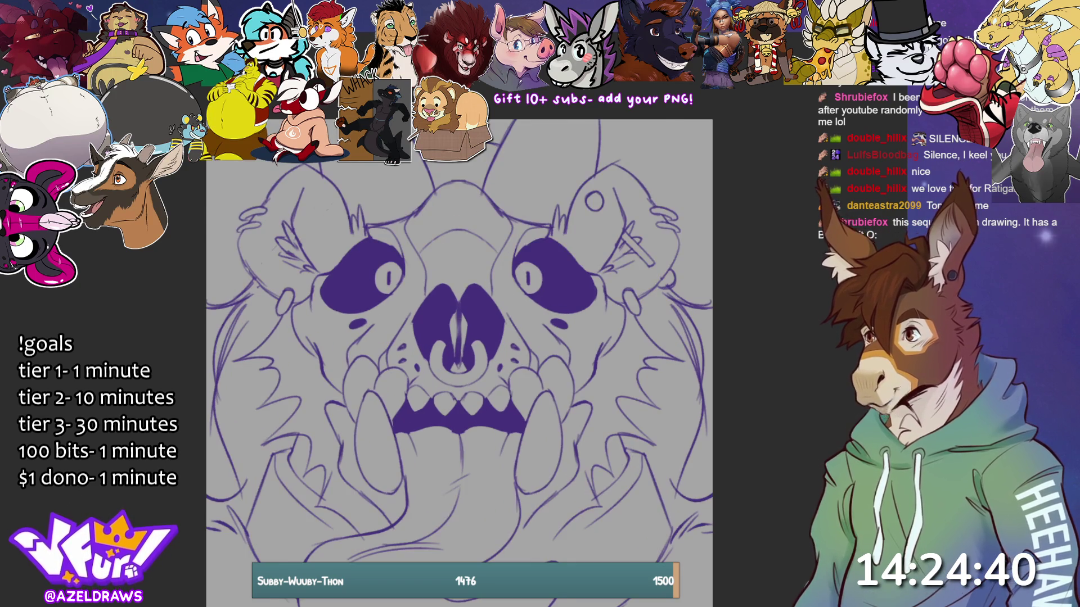
Step: Paint the left and right irises light blue, then view the whole canvas
mouse_move(361, 238)
left_mouse_down()
mouse_move(347, 270)
mouse_move(339, 250)
mouse_move(368, 239)
mouse_move(357, 268)
mouse_move(338, 258)
left_mouse_up()
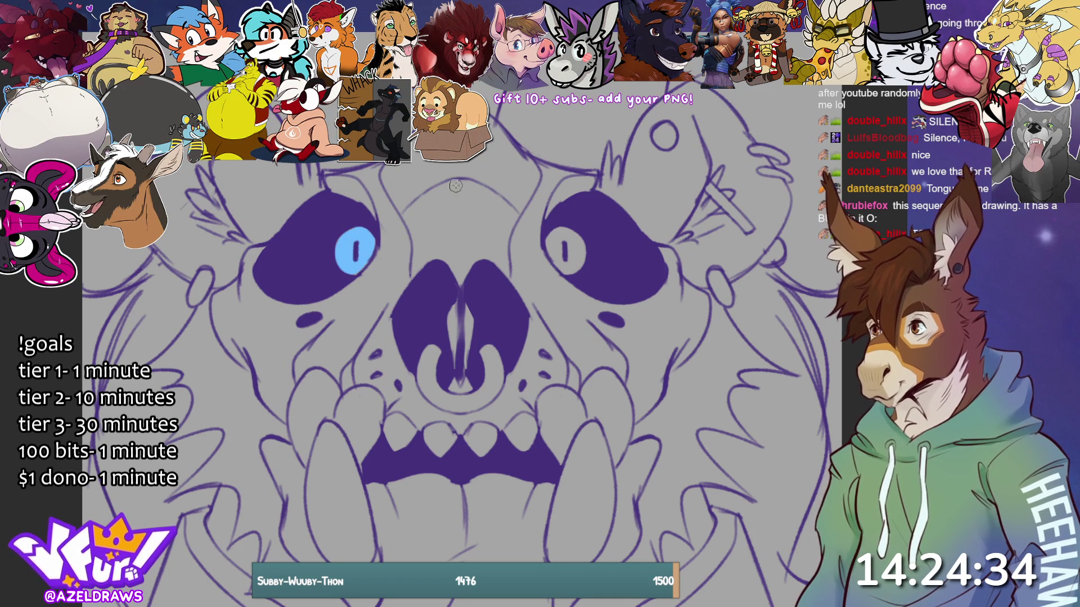
mouse_move(573, 244)
left_mouse_down()
mouse_move(552, 239)
mouse_move(576, 241)
mouse_move(561, 254)
mouse_move(580, 236)
mouse_move(574, 272)
mouse_move(582, 269)
left_mouse_up()
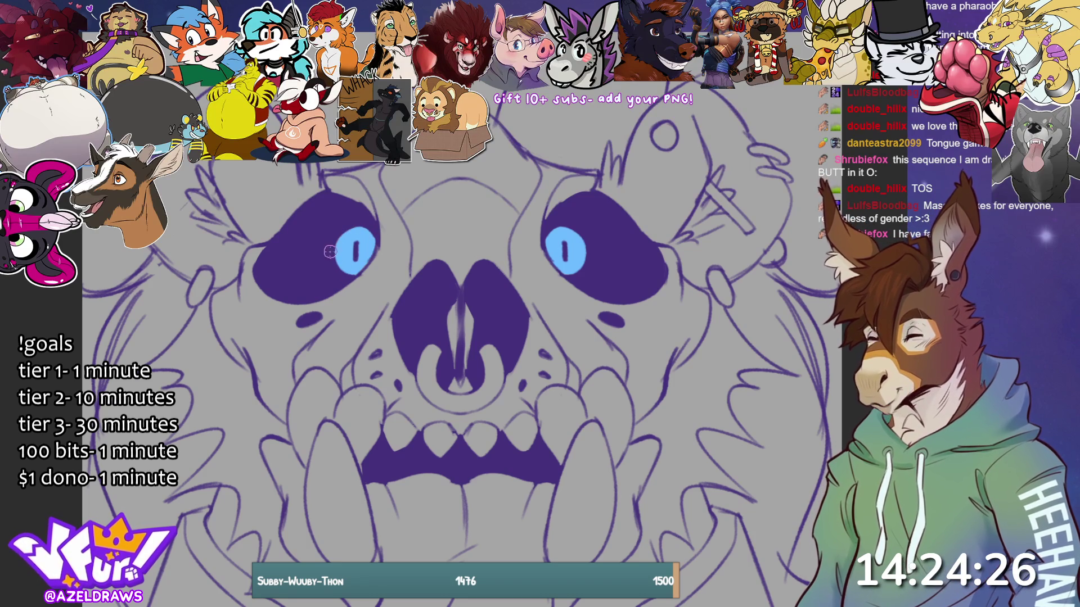
scroll(427, 123, "down", 2)
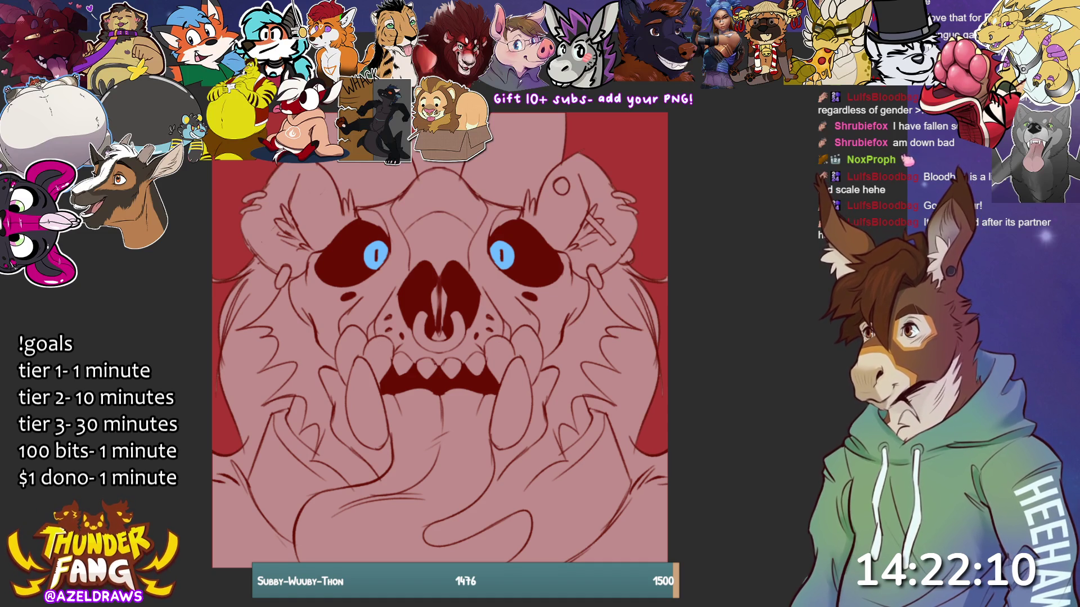
Step: Select the whole canvas and briefly remove then restore the line art to check the colours
key("ctrl+a")
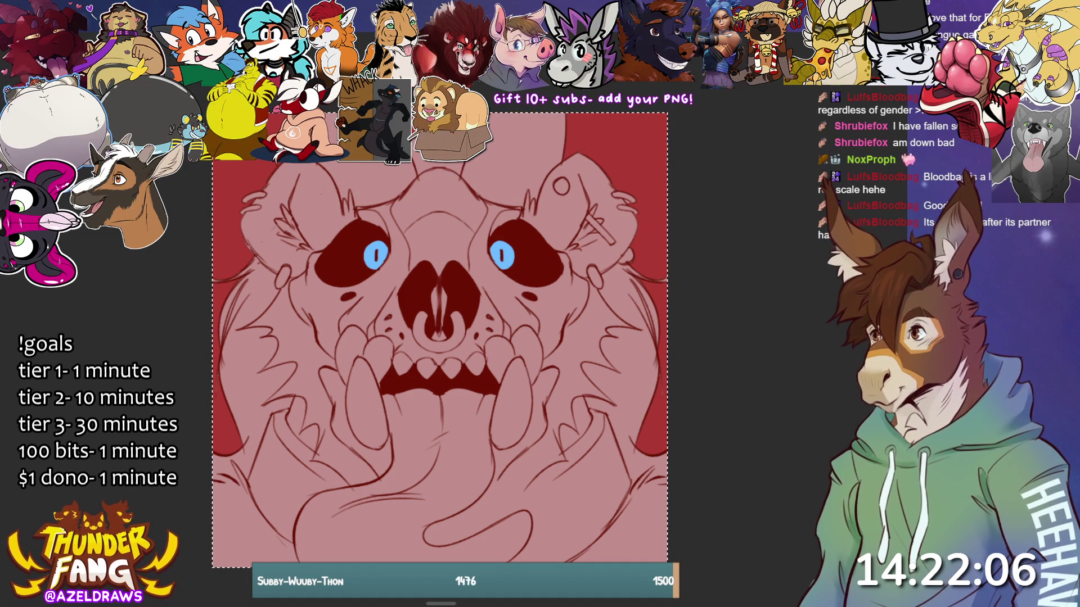
key("ctrl+x")
key("ctrl+v")
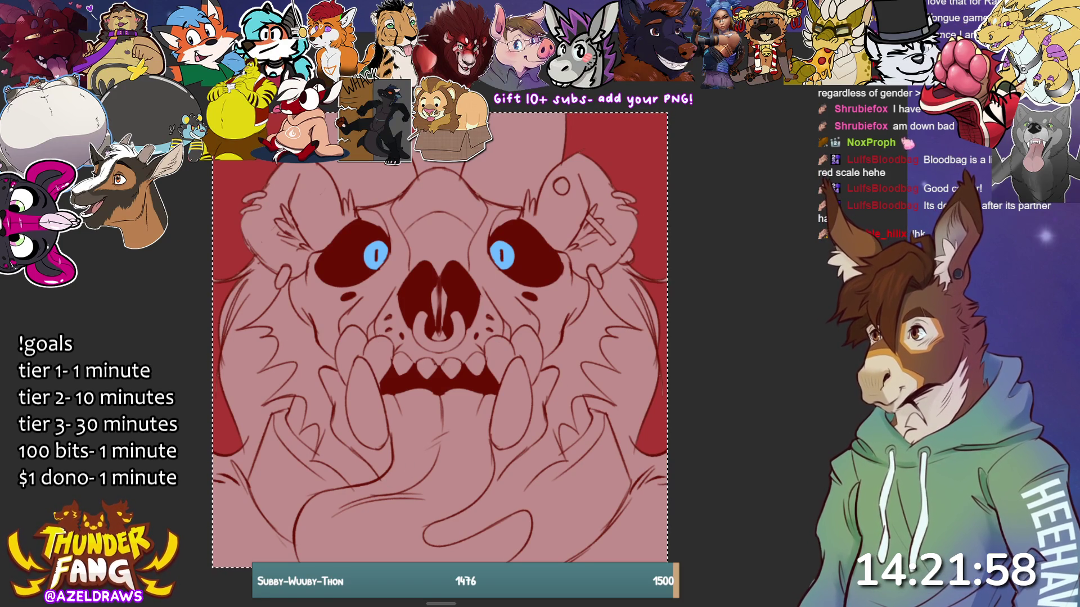
Step: Clear the canvas selection and bucket-fill the left cheek fur with a darker red
key("ctrl+d")
left_click(297, 341)
key("ctrl+d")
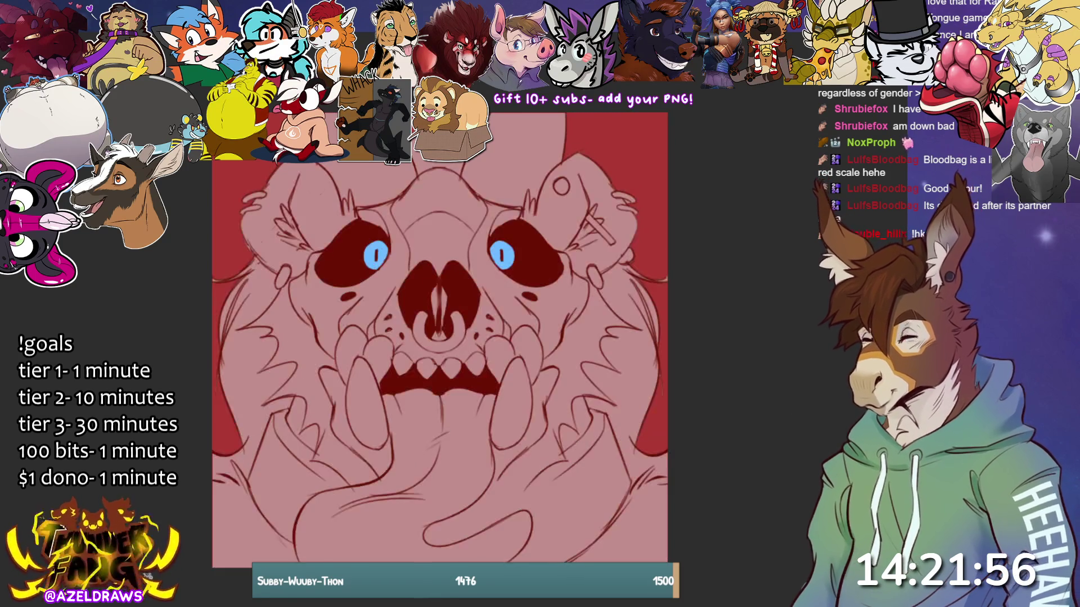
left_click(293, 408)
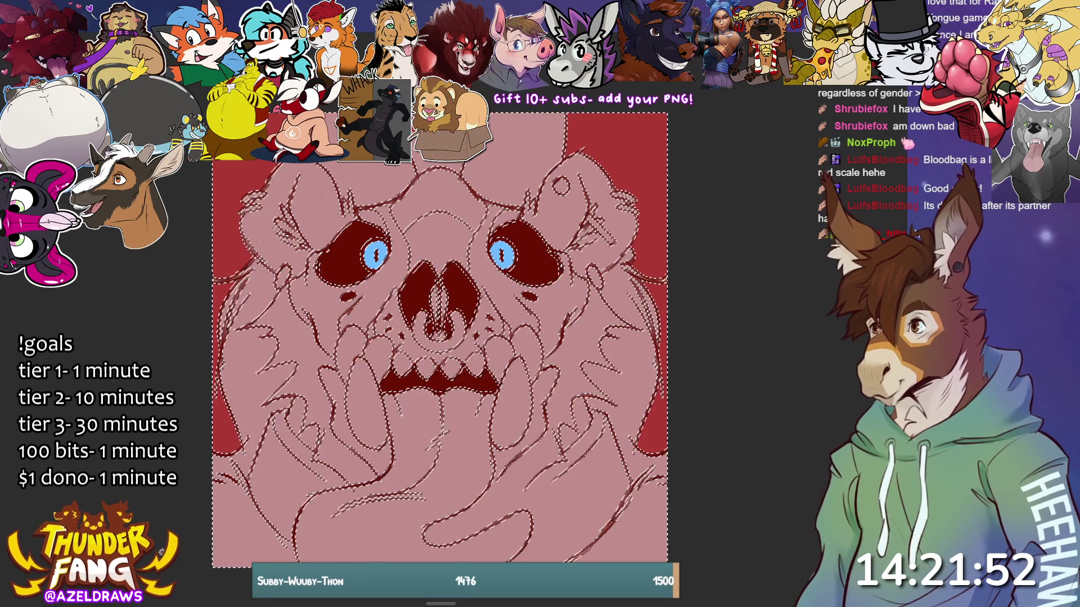
key("ctrl+d")
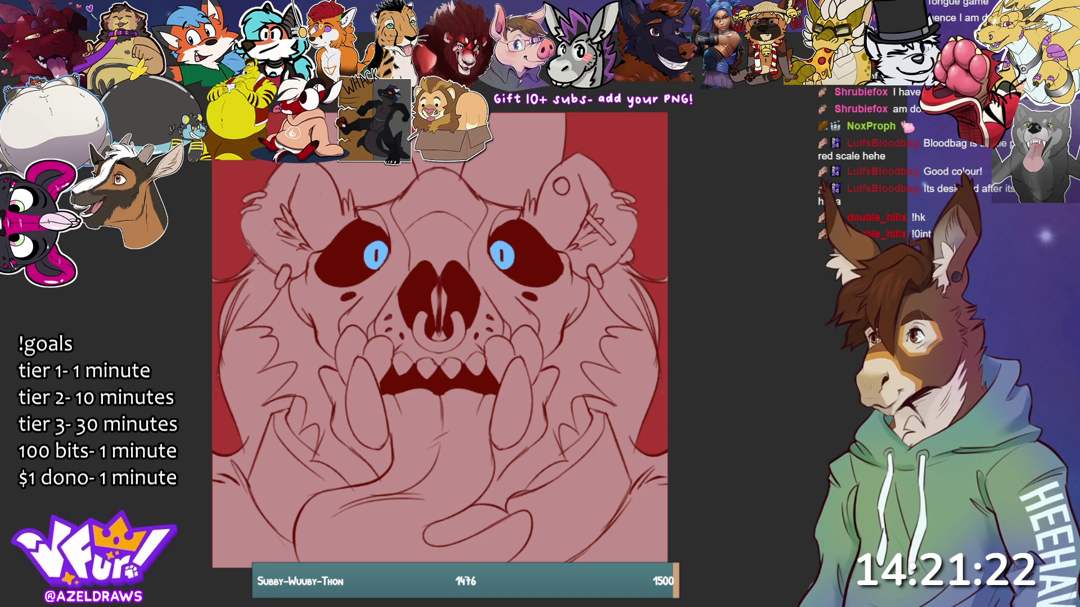
left_click(324, 364)
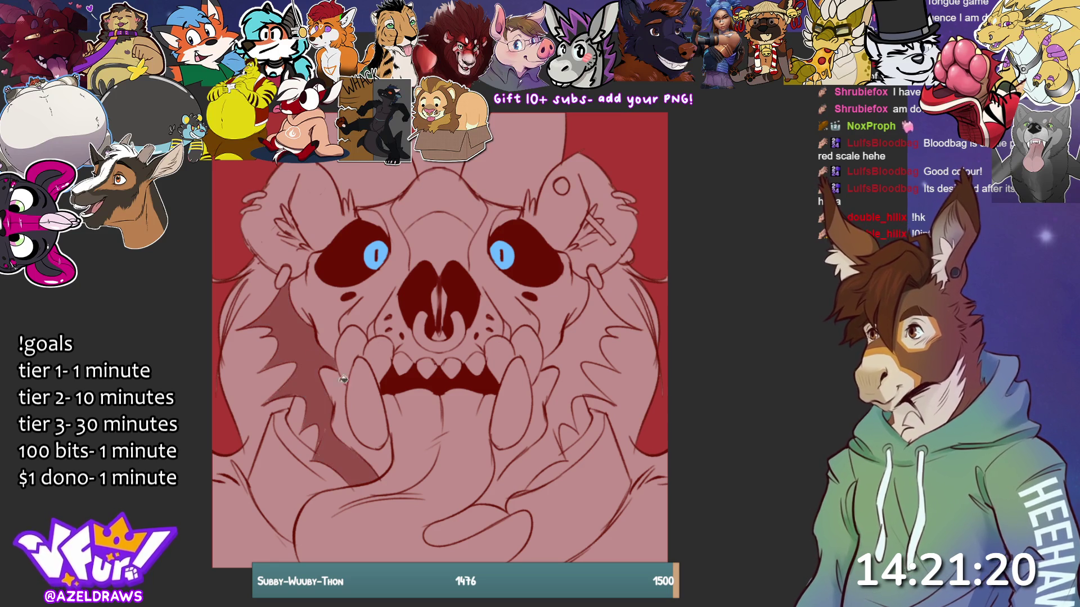
Step: Fill the spiky right cheek fur shape with dark red
left_click(591, 371)
key("ctrl+z")
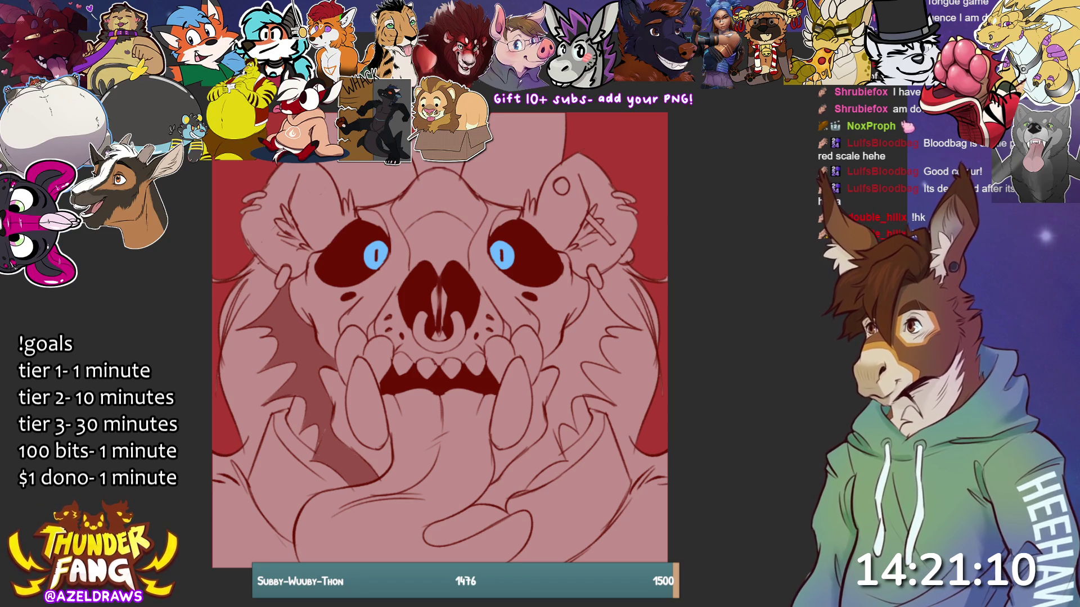
left_click(613, 351)
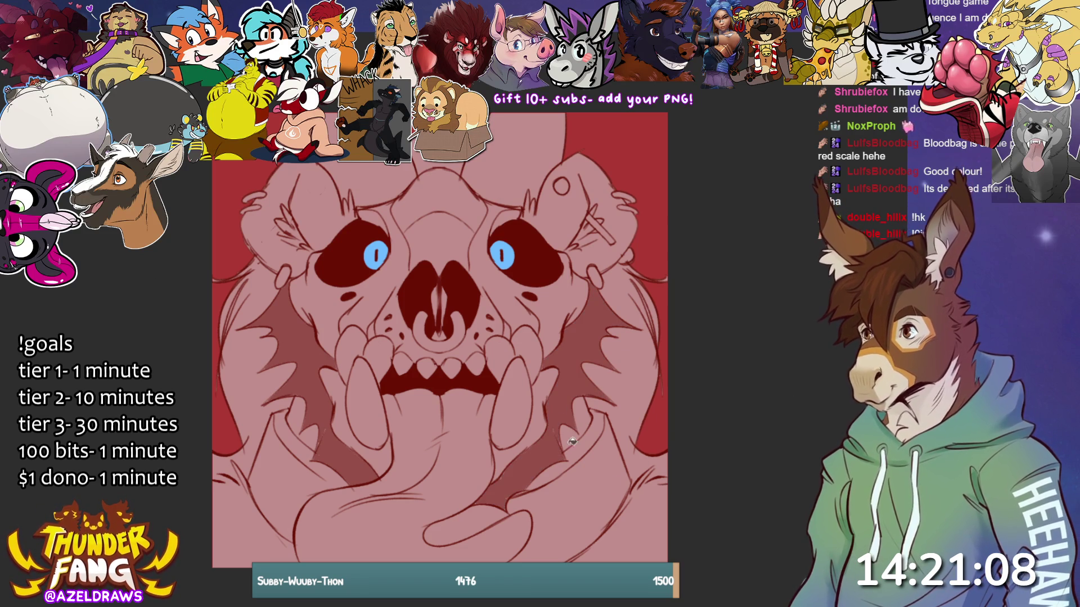
Step: Darken the outer fur on the left side, undoing a fill that spilled onto the tongue
left_click(288, 293)
key("ctrl+z")
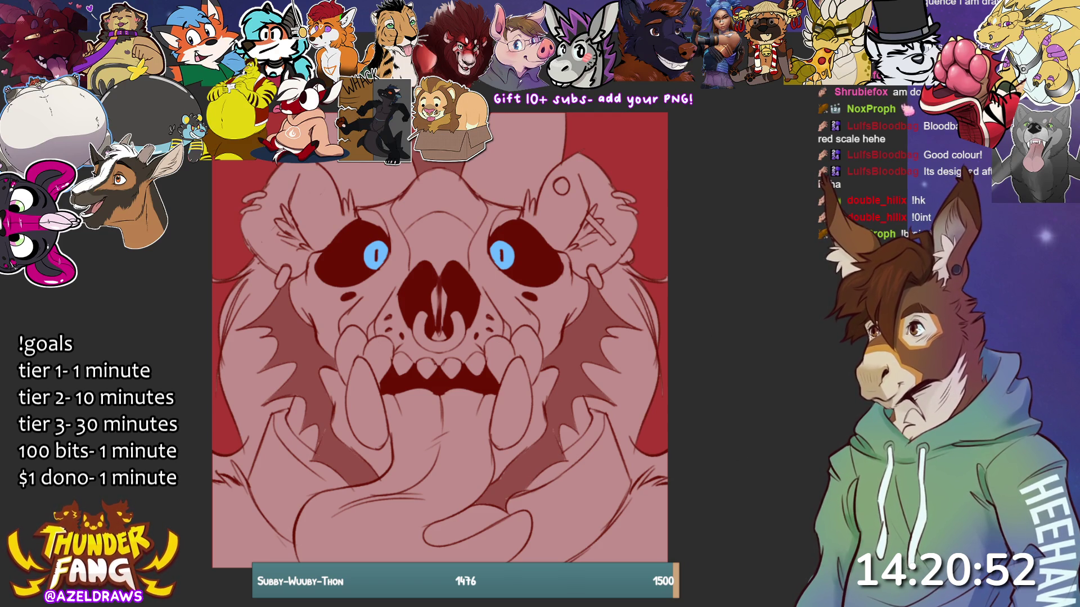
left_click(278, 366)
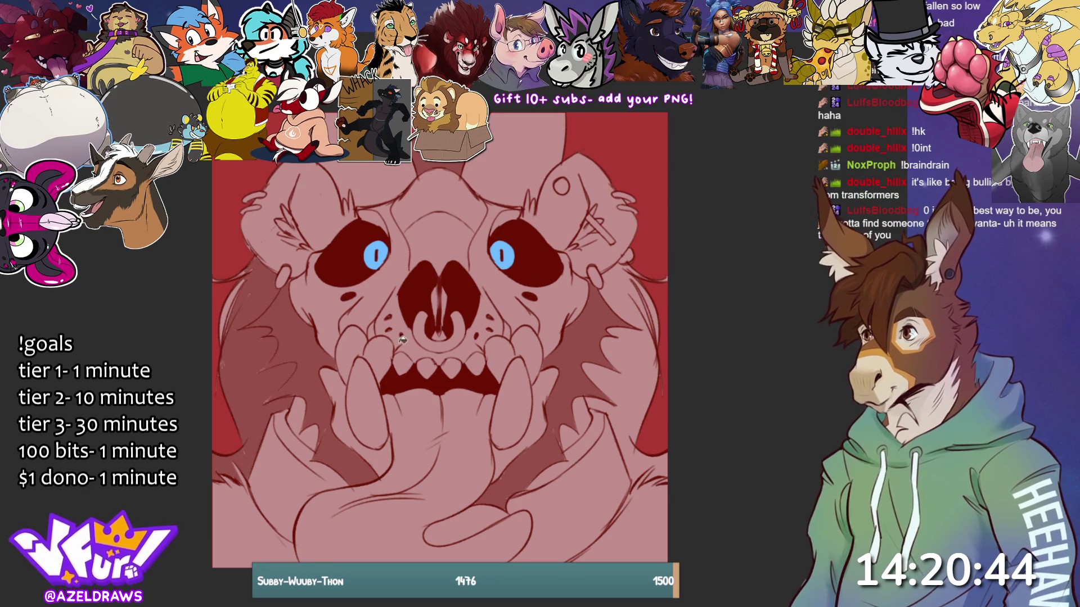
Step: Darken the outer right side fur and try shading fills on the left cheek fur
left_click(663, 420)
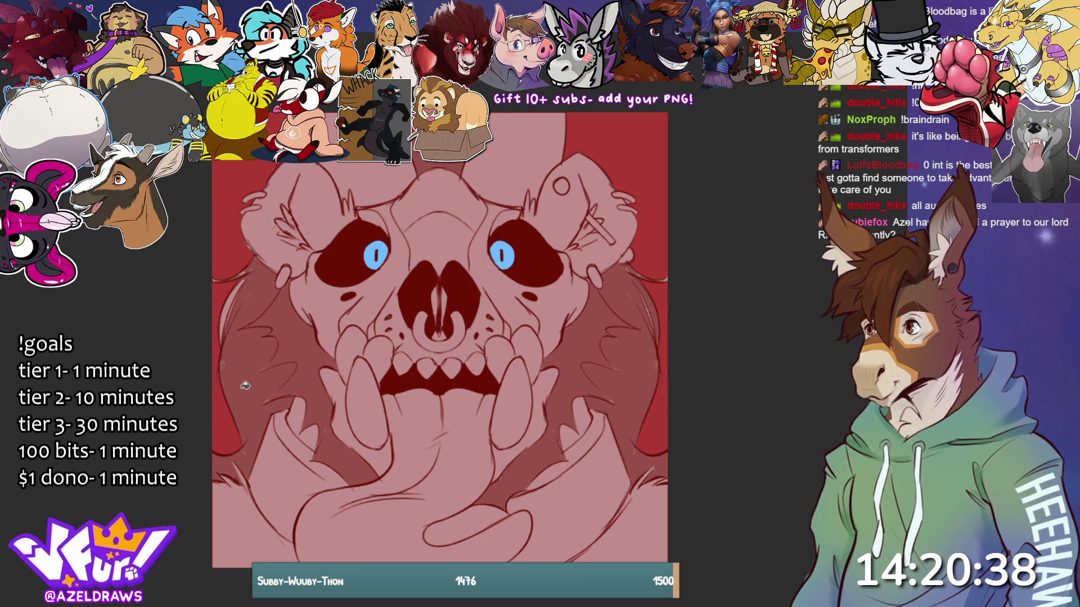
left_click(246, 387)
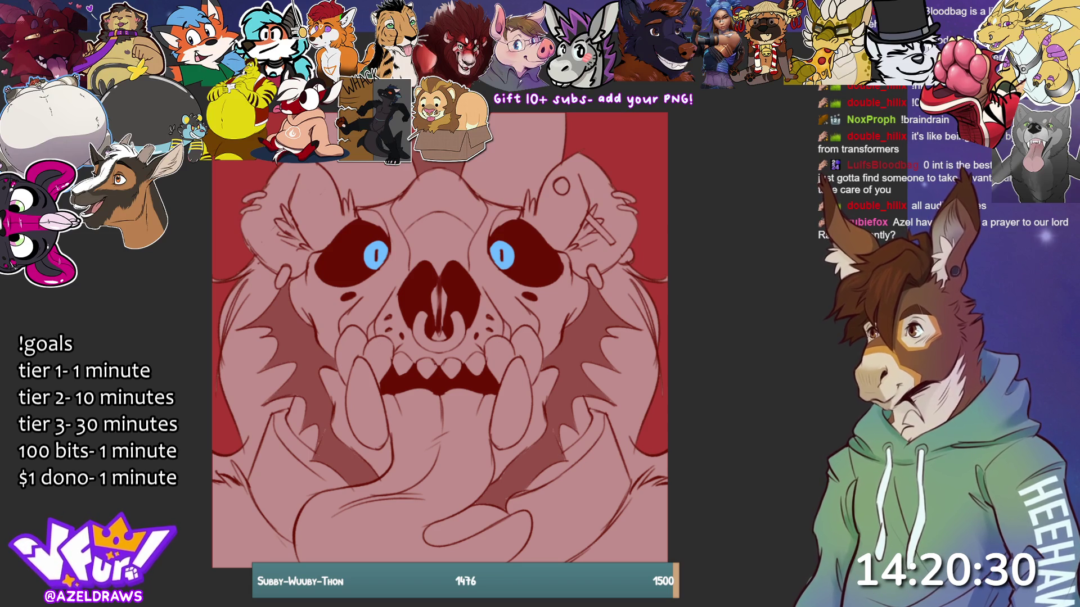
left_click(253, 352)
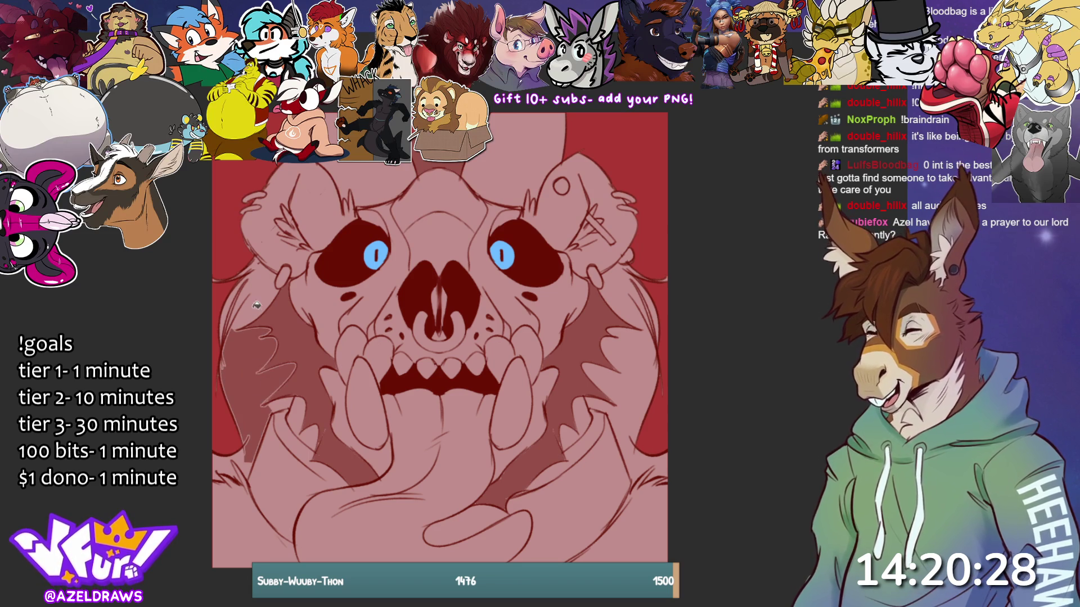
left_click(263, 321)
key("ctrl+z")
key("ctrl+z")
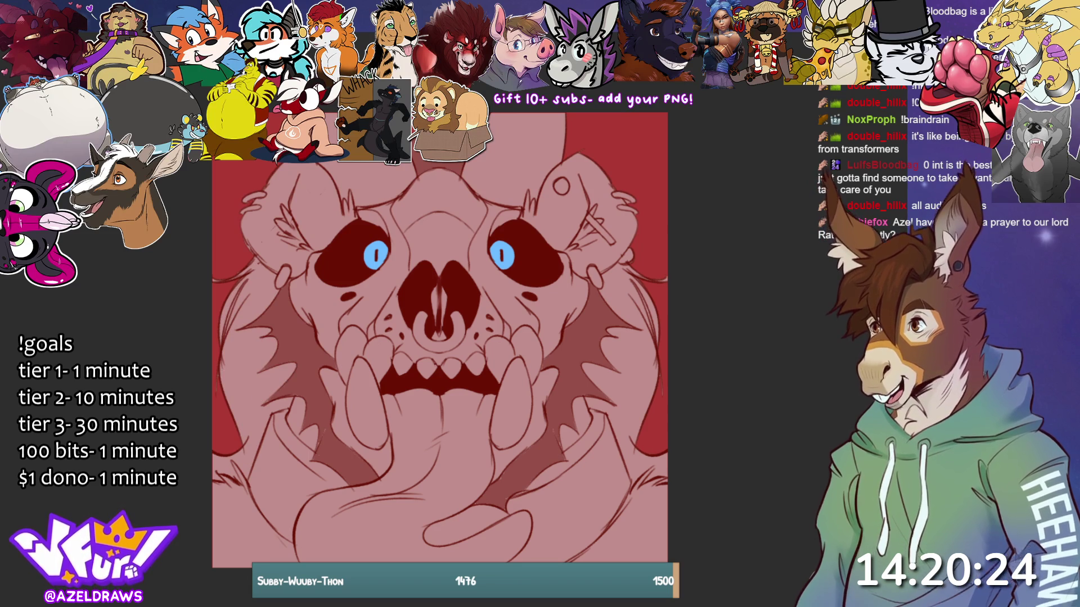
left_click(262, 366)
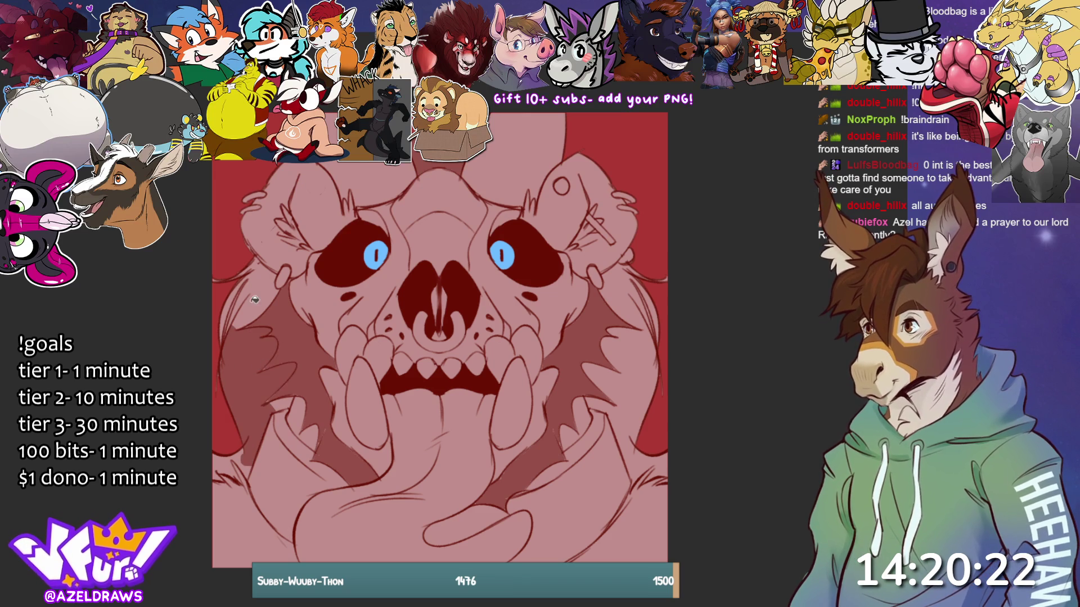
key("ctrl+z")
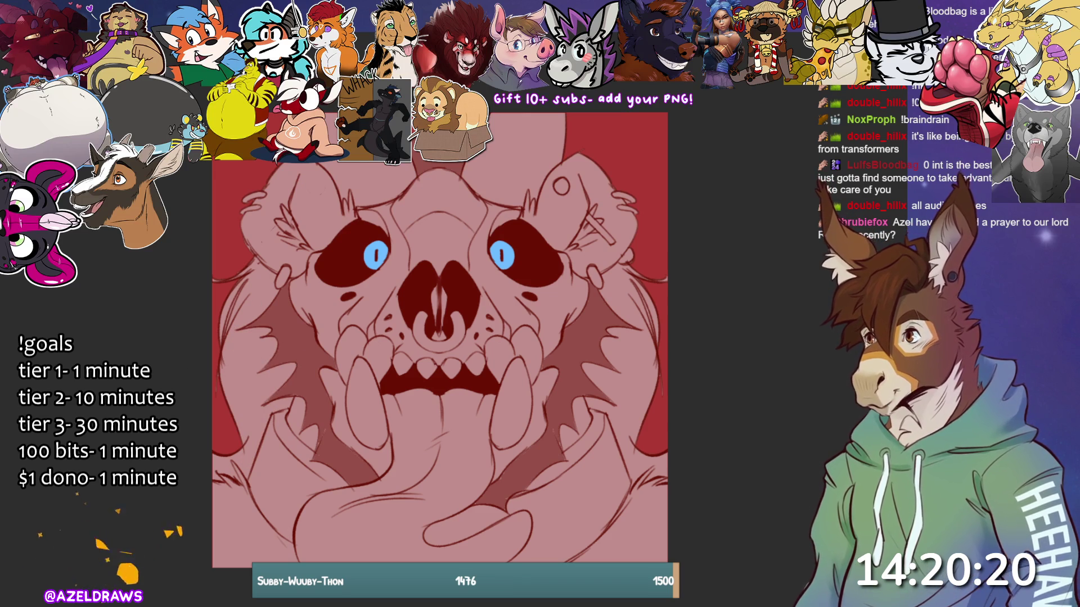
Step: Shade the upper and lower left cheek fur, the right cheek fur, and a patch below it
left_click(278, 291)
left_click(253, 370)
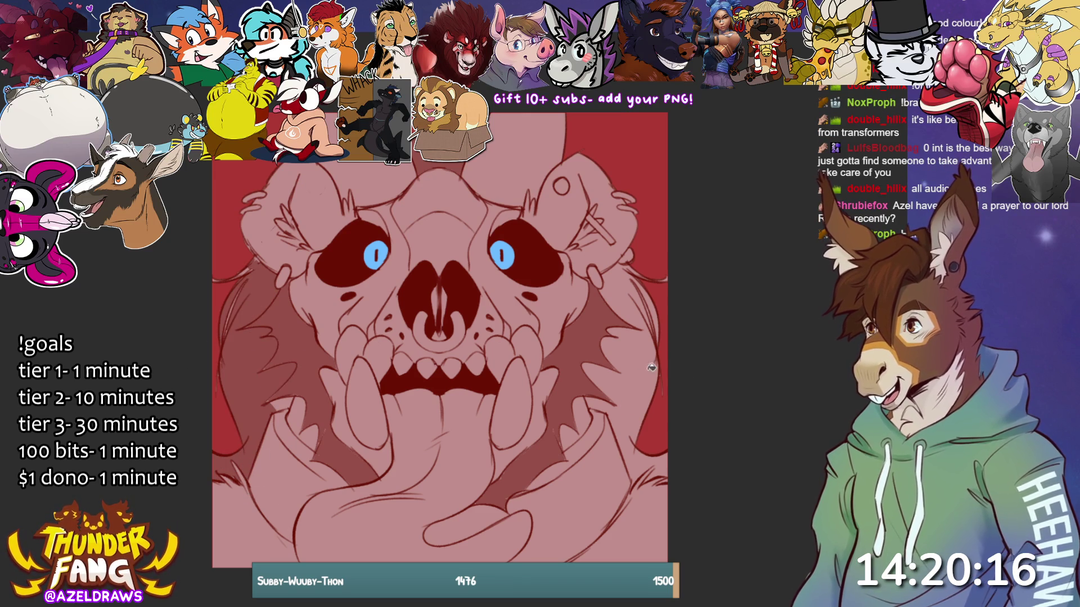
left_click(628, 364)
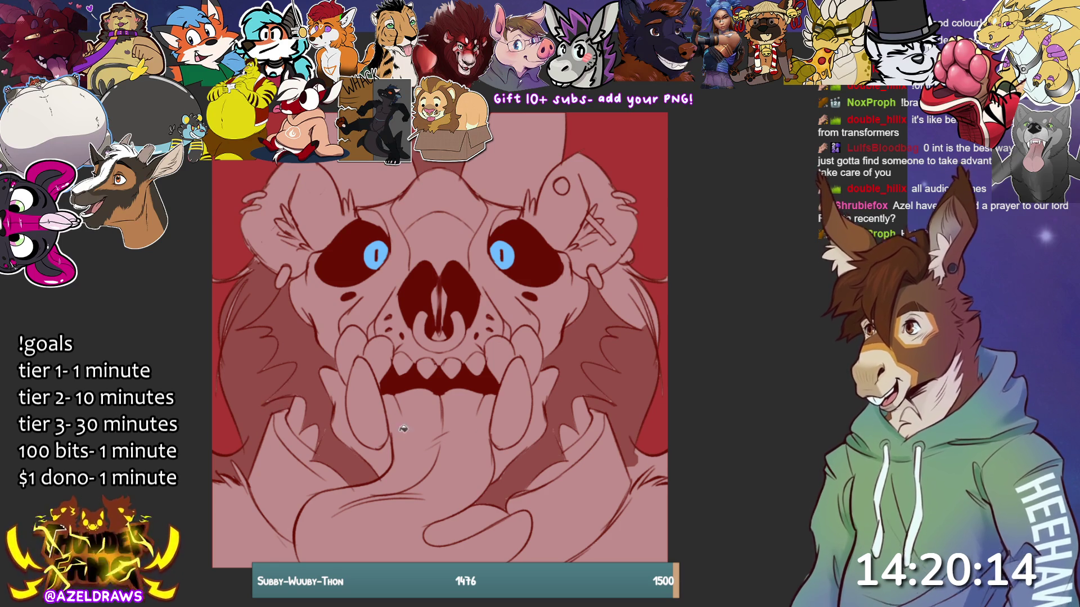
left_click(645, 458)
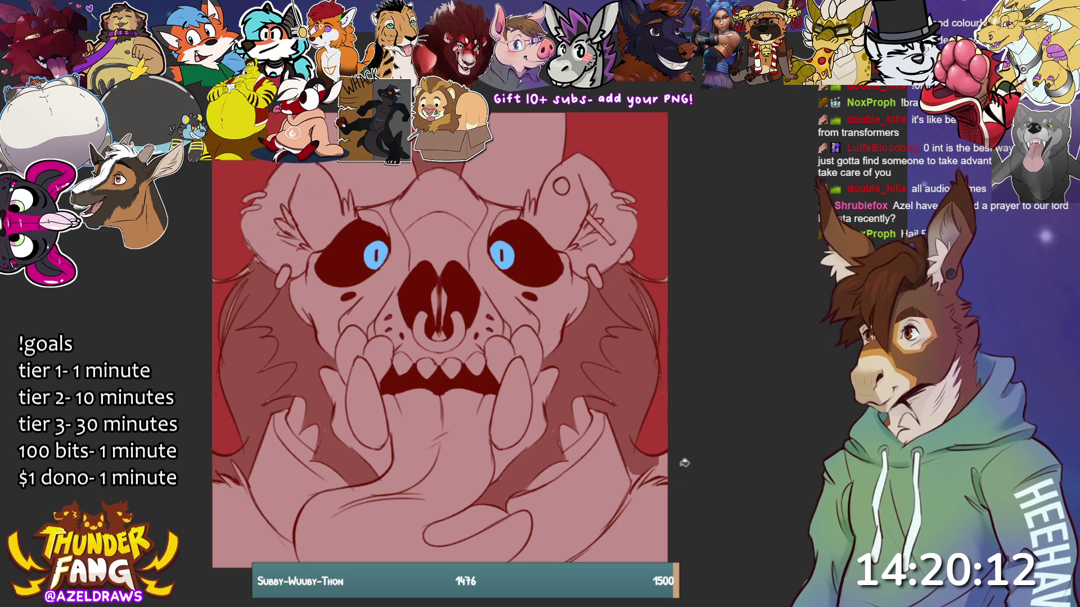
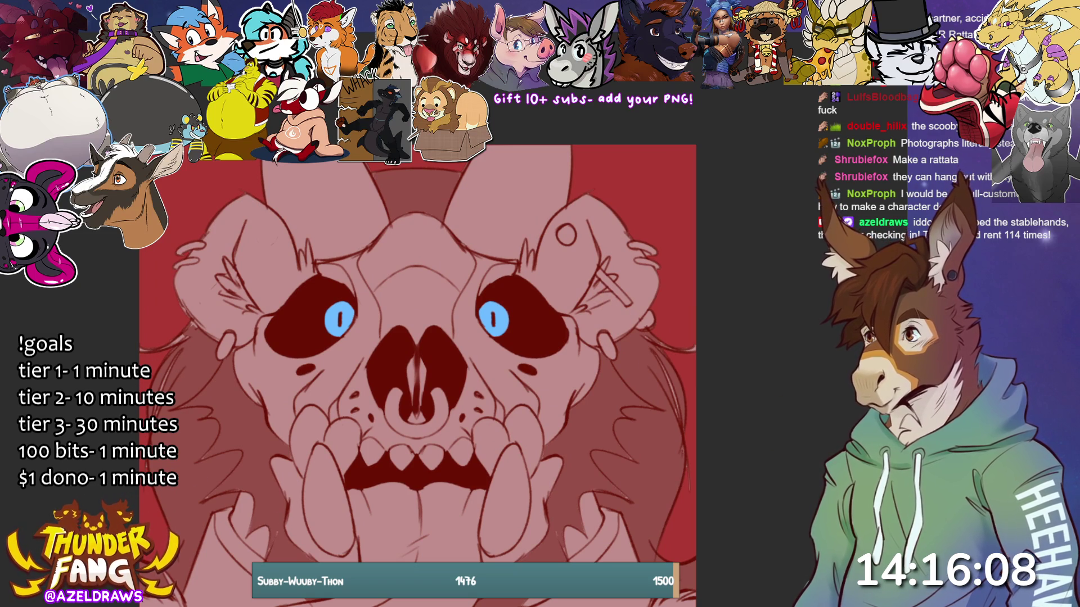
Step: Lasso-shade fur clumps darker red on the left ear, lower left fur, right cheek and right eye socket
mouse_move(266, 312)
left_mouse_down()
mouse_move(225, 246)
mouse_move(239, 197)
mouse_move(274, 204)
mouse_move(299, 248)
mouse_move(304, 284)
mouse_move(264, 314)
left_mouse_up()
key("ctrl+d")
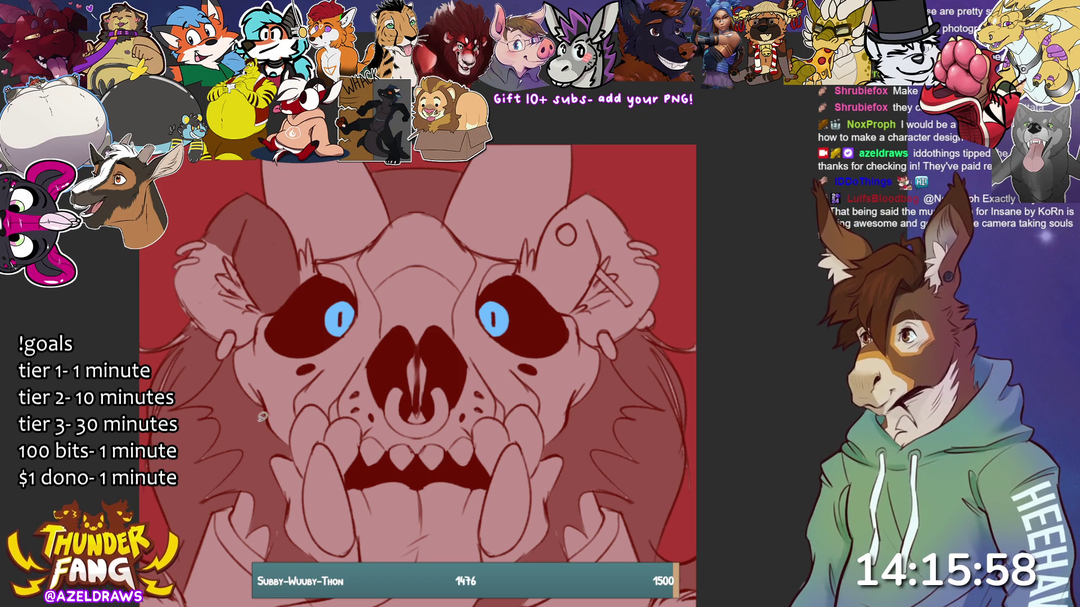
mouse_move(232, 256)
left_mouse_down()
mouse_move(200, 253)
mouse_move(207, 315)
mouse_move(224, 339)
mouse_move(191, 343)
mouse_move(132, 318)
mouse_move(198, 224)
mouse_move(225, 248)
left_mouse_up()
left_click_drag(191, 513, 246, 450)
mouse_move(652, 414)
left_mouse_down()
mouse_move(681, 380)
mouse_move(652, 335)
left_mouse_up()
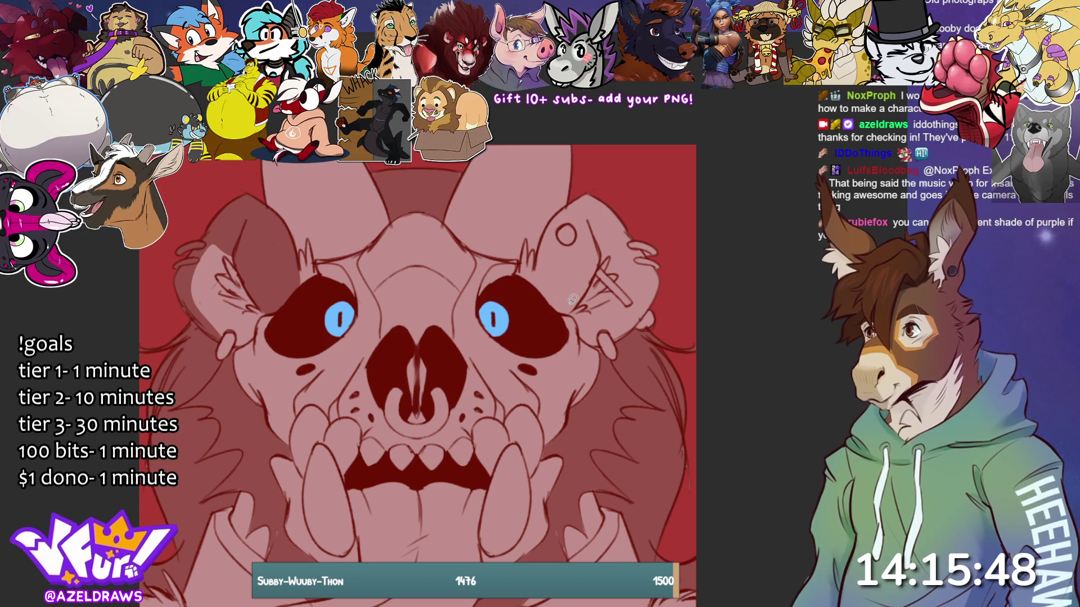
mouse_move(540, 249)
left_mouse_down()
mouse_move(538, 272)
mouse_move(557, 307)
mouse_move(581, 300)
mouse_move(610, 236)
mouse_move(641, 265)
mouse_move(628, 312)
mouse_move(599, 343)
mouse_move(632, 331)
mouse_move(610, 191)
mouse_move(551, 219)
mouse_move(539, 250)
left_mouse_up()
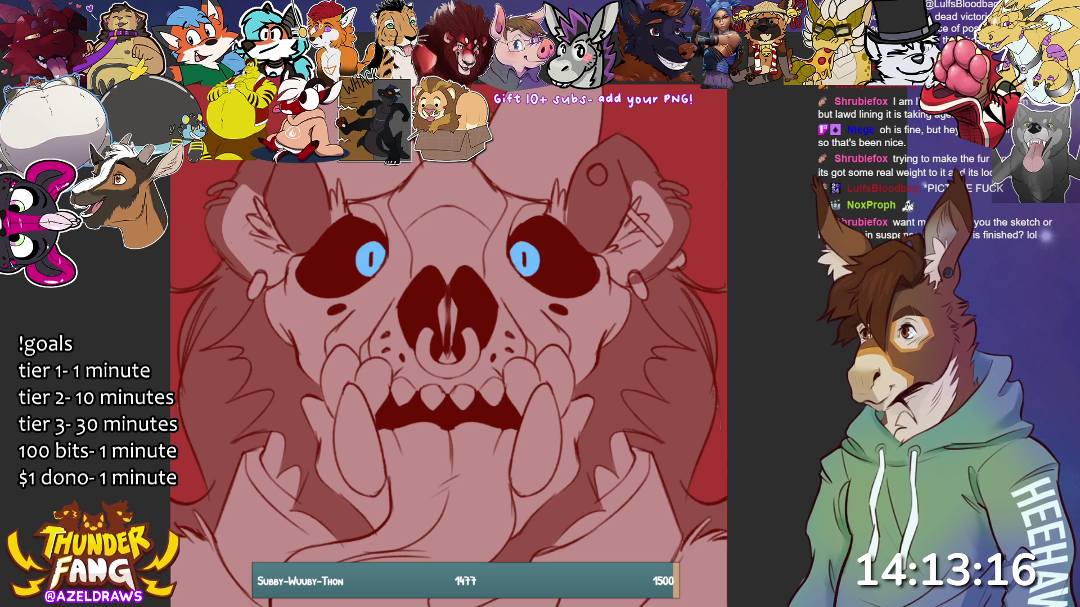
Step: Undo a stray stroke, then darken the skull's forehead and the fur below the mouth
mouse_move(294, 163)
left_mouse_down()
mouse_move(320, 206)
mouse_move(373, 202)
left_mouse_up()
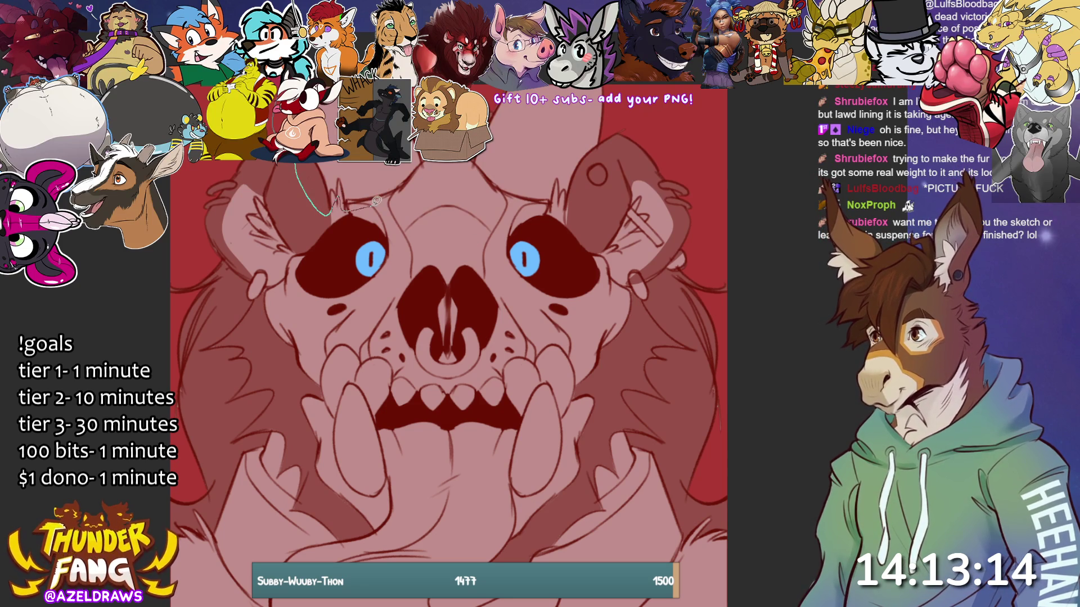
key("ctrl+z")
mouse_move(467, 166)
left_mouse_down()
mouse_move(523, 205)
mouse_move(563, 191)
mouse_move(616, 104)
left_mouse_up()
left_click_drag(581, 353, 584, 254)
mouse_move(432, 298)
left_mouse_down()
mouse_move(419, 397)
mouse_move(326, 430)
mouse_move(292, 543)
mouse_move(622, 462)
mouse_move(486, 478)
mouse_move(565, 397)
mouse_move(565, 298)
mouse_move(436, 301)
left_mouse_up()
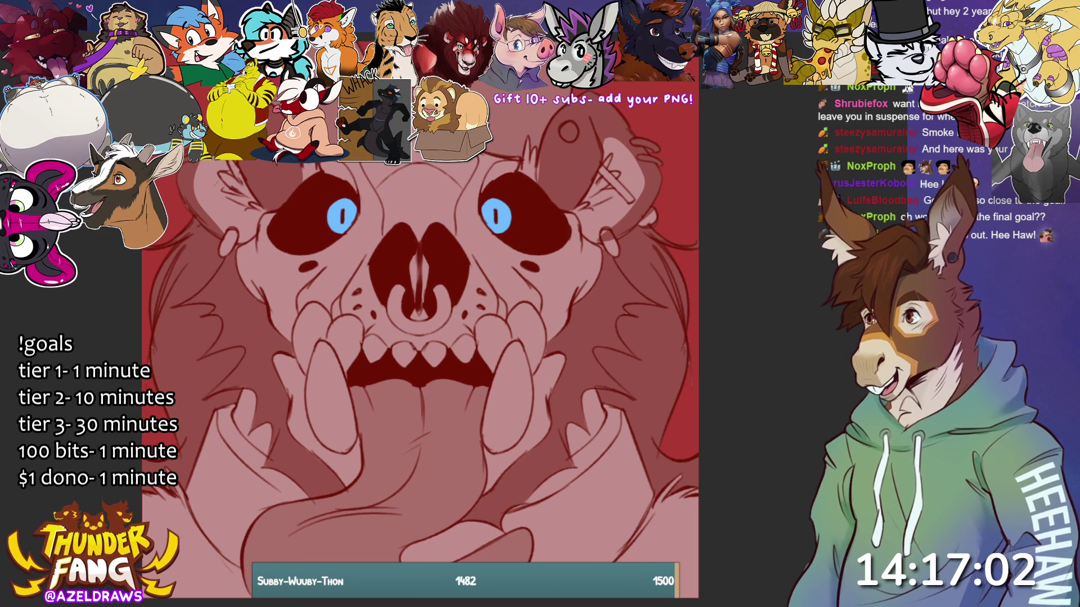
Step: Lasso shading areas near the skull's left eye and beside the right ear
mouse_move(313, 165)
left_mouse_down()
mouse_move(290, 206)
mouse_move(260, 217)
mouse_move(226, 264)
mouse_move(261, 326)
mouse_move(285, 427)
mouse_move(333, 504)
mouse_move(373, 432)
mouse_move(430, 393)
mouse_move(482, 392)
mouse_move(471, 464)
mouse_move(494, 499)
mouse_move(565, 415)
mouse_move(608, 255)
mouse_move(590, 221)
mouse_move(494, 135)
left_mouse_up()
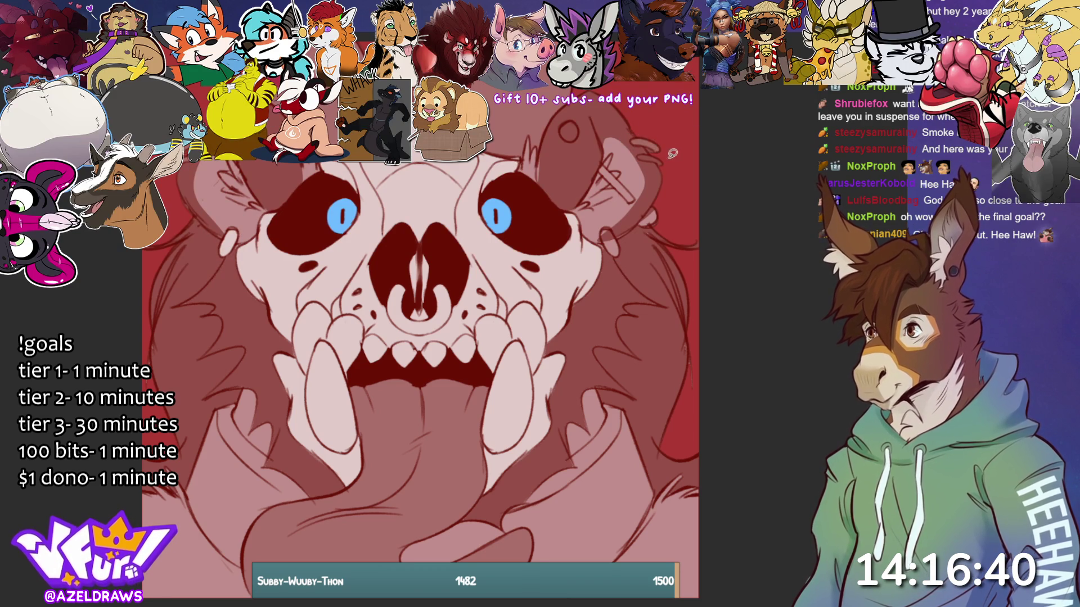
mouse_move(625, 186)
left_mouse_down()
mouse_move(603, 154)
mouse_move(629, 204)
mouse_move(623, 194)
left_mouse_up()
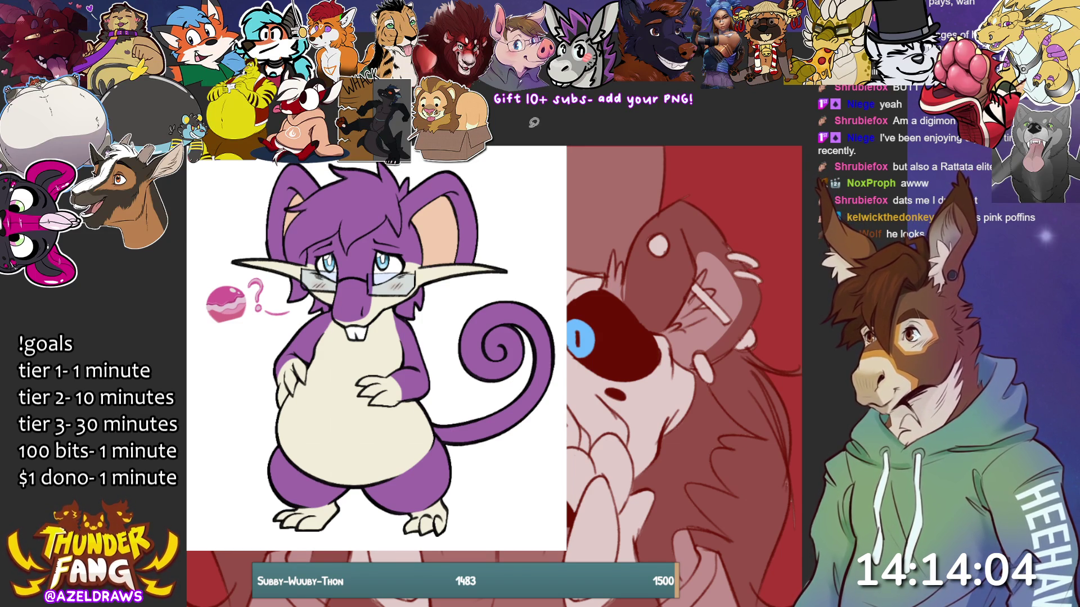
Step: Close the Rattata reference image to show the full skull drawing
left_click(564, 156)
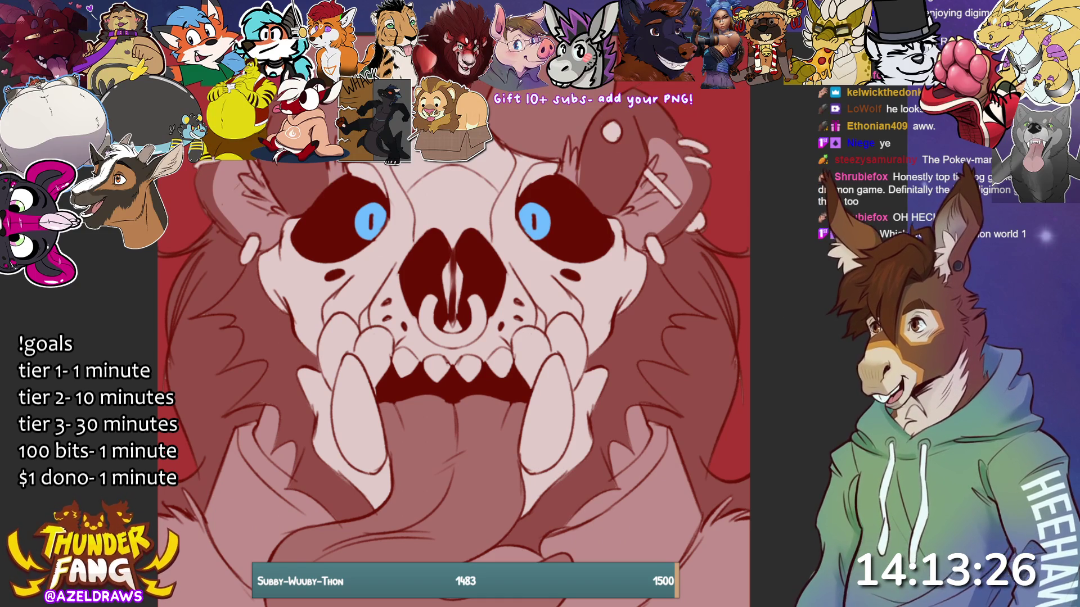
Step: Lasso-select the tongue area, extending the selection down the drawing
mouse_move(309, 475)
left_mouse_down()
mouse_move(236, 416)
mouse_move(211, 484)
mouse_move(253, 601)
mouse_move(338, 518)
mouse_move(309, 477)
left_mouse_up()
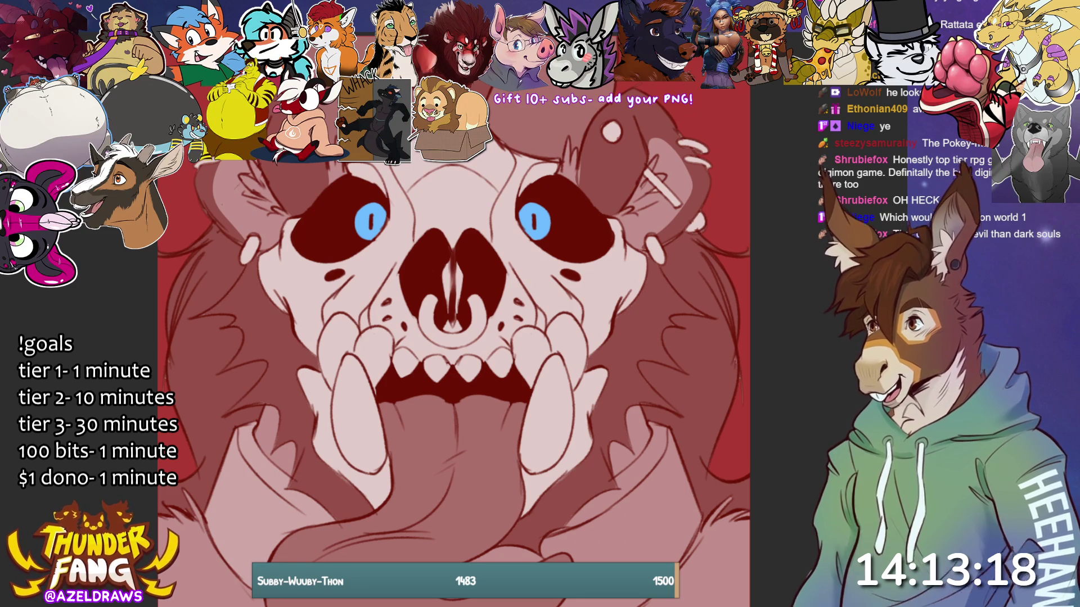
scroll(309, 477, "down", 3)
mouse_move(657, 338)
left_mouse_down()
mouse_move(525, 450)
mouse_move(431, 477)
mouse_move(532, 489)
mouse_move(506, 556)
mouse_move(660, 509)
mouse_move(699, 409)
mouse_move(669, 335)
left_mouse_up()
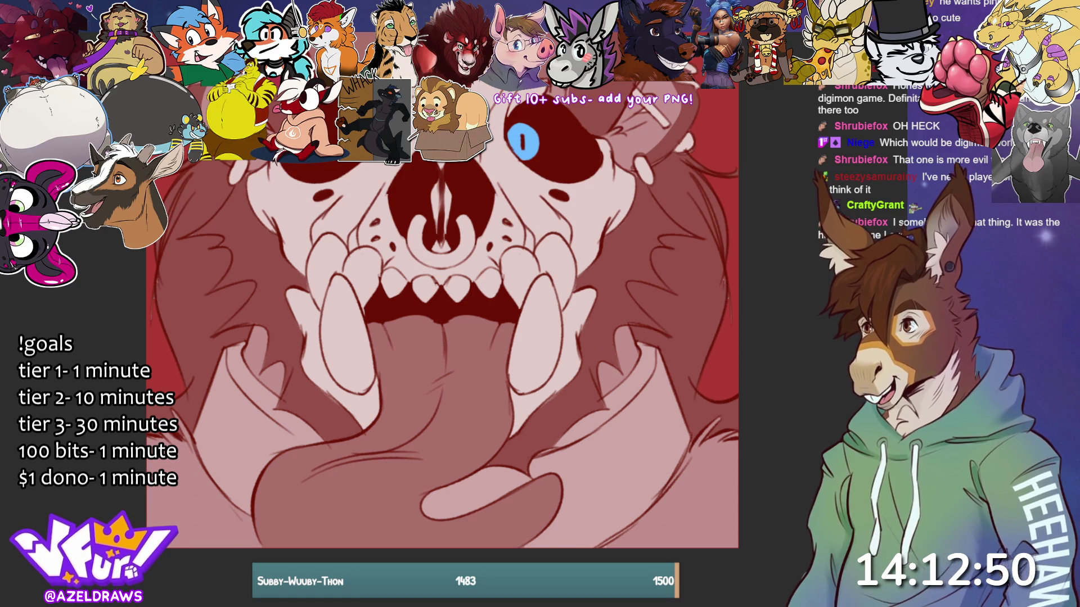
scroll(580, 449, "down", 5)
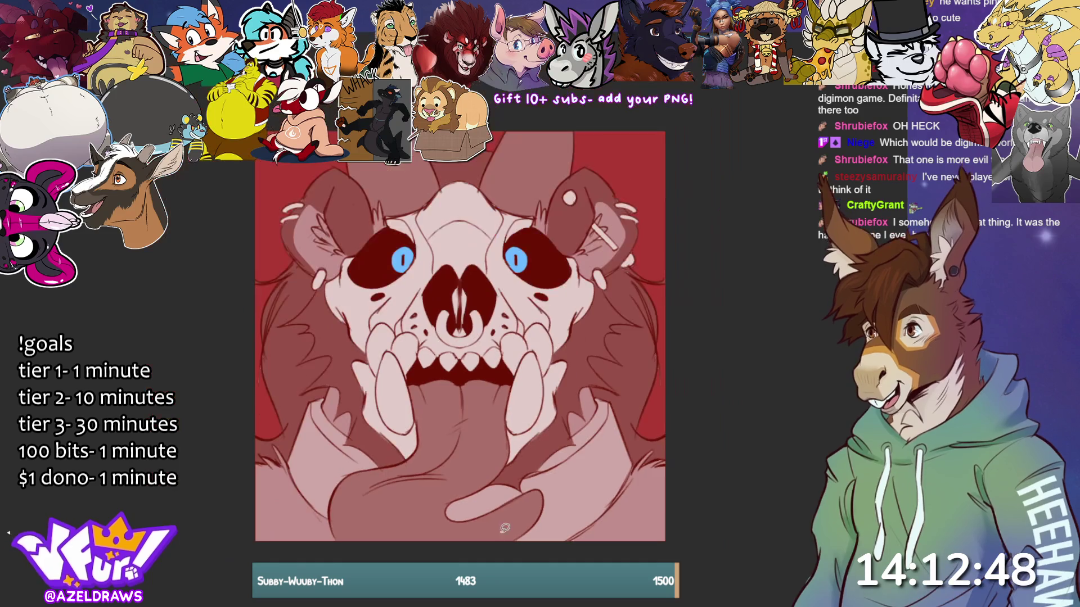
Step: Paint darker red around the skull's left nostril with the brush
scroll(580, 449, "up", 2)
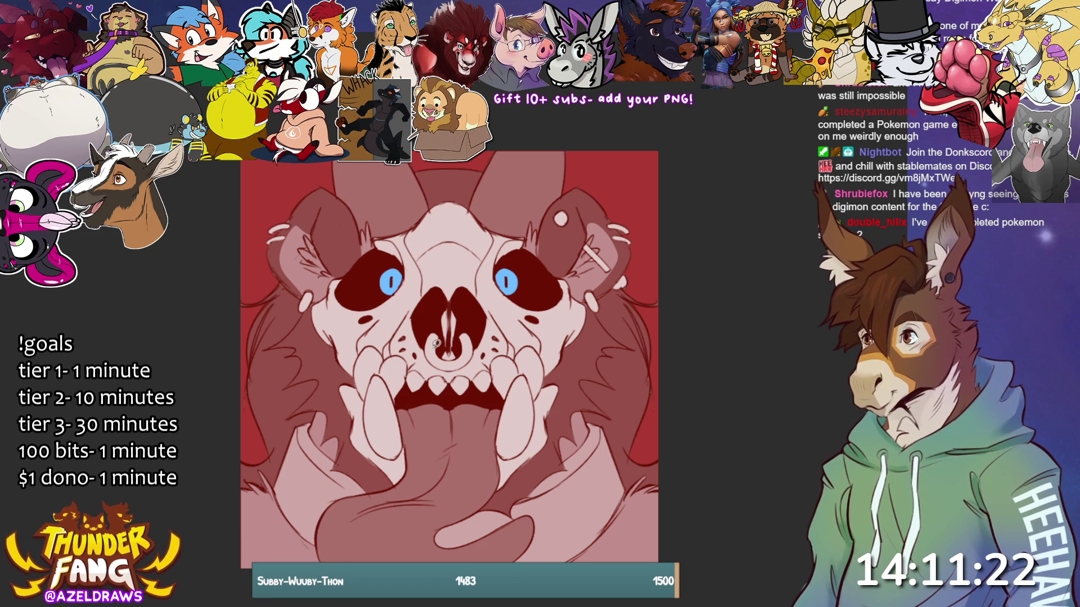
mouse_move(430, 328)
left_mouse_down()
mouse_move(447, 372)
mouse_move(476, 340)
mouse_move(458, 337)
mouse_move(453, 322)
mouse_move(432, 343)
mouse_move(450, 368)
mouse_move(441, 336)
left_mouse_up()
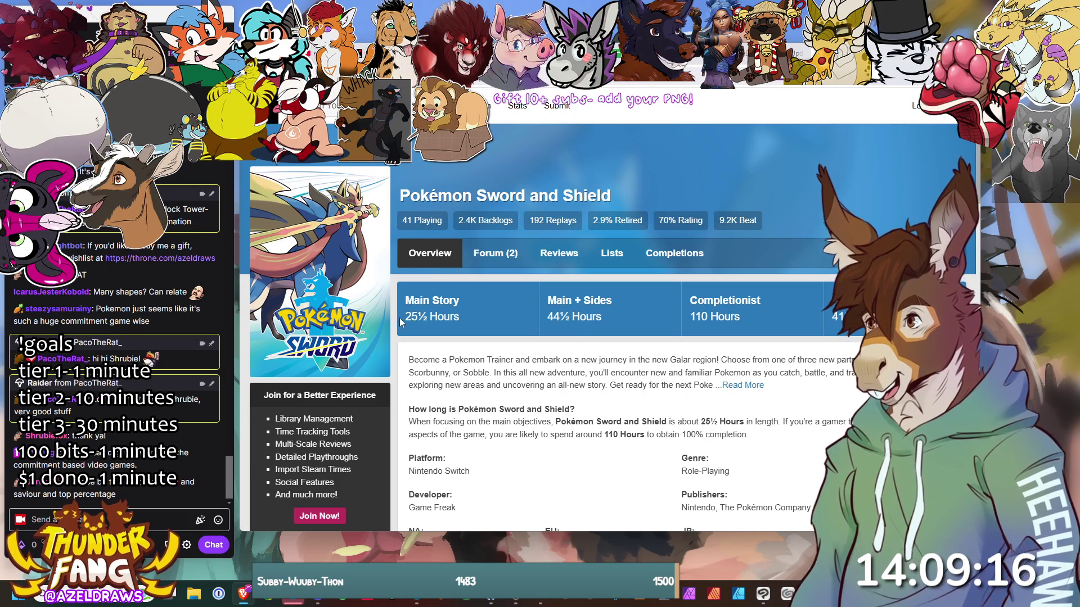
Step: Open the HowLongToBeat game search to look up another title
left_click(334, 141)
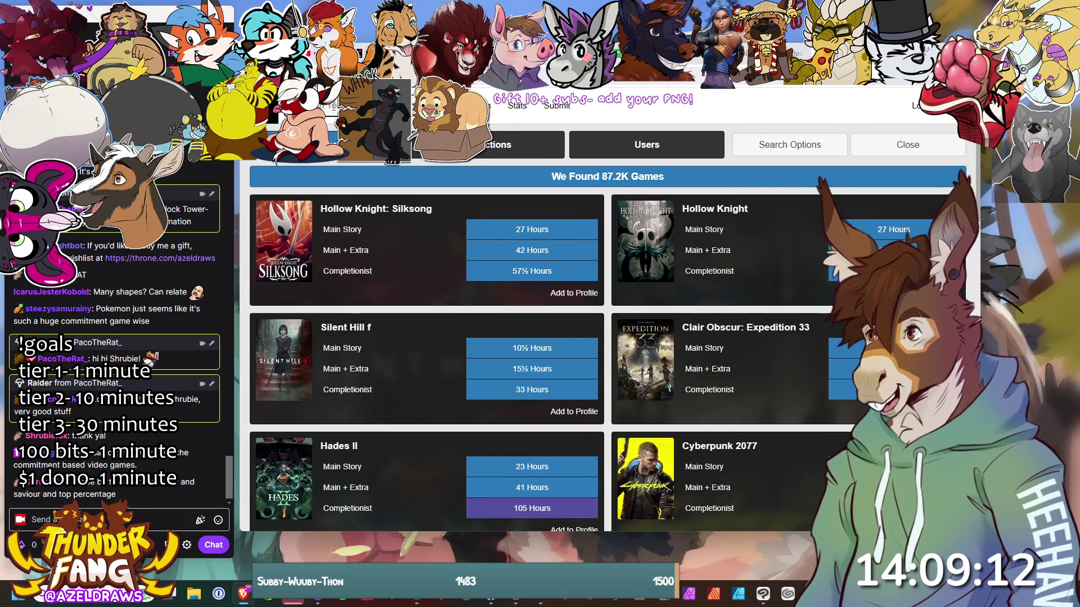
Step: Complete the Pokémon search and browse the 311 results comparing completion hours
type("s")
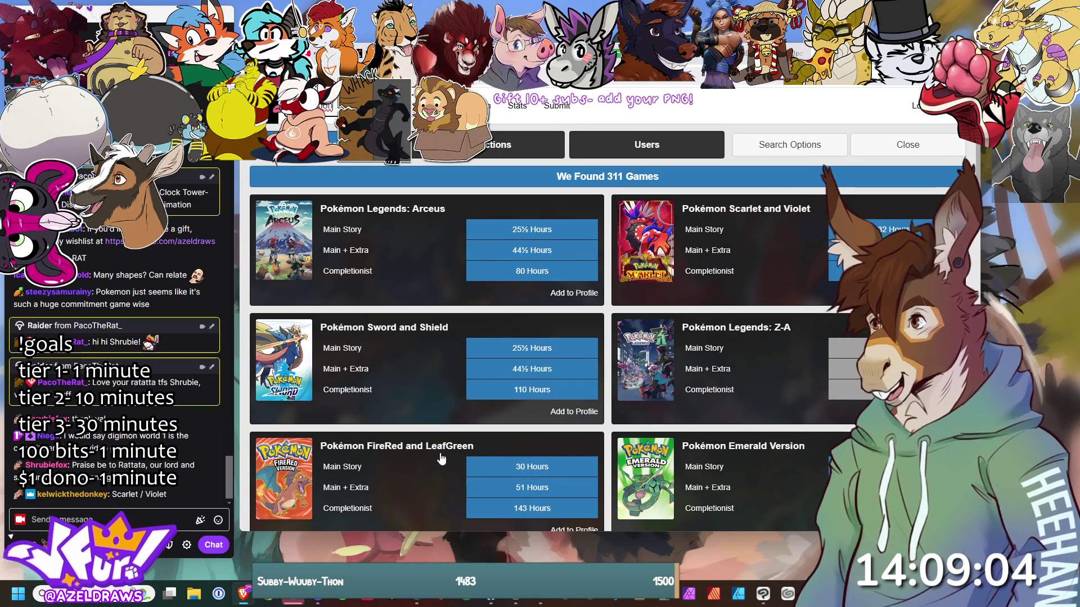
scroll(598, 306, "down", 7)
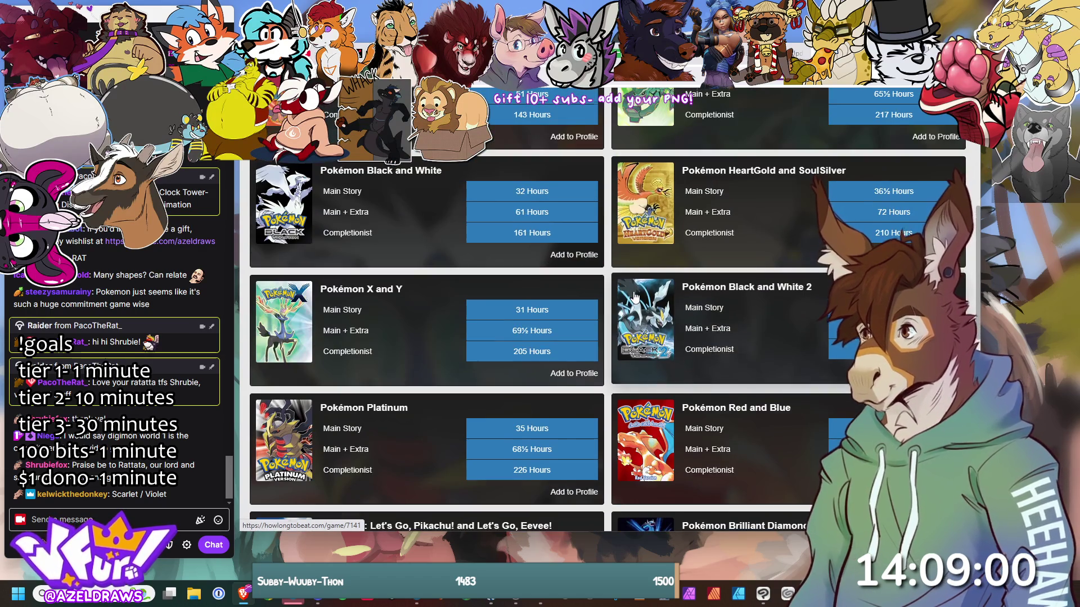
scroll(634, 298, "down", 8)
scroll(675, 308, "up", 4)
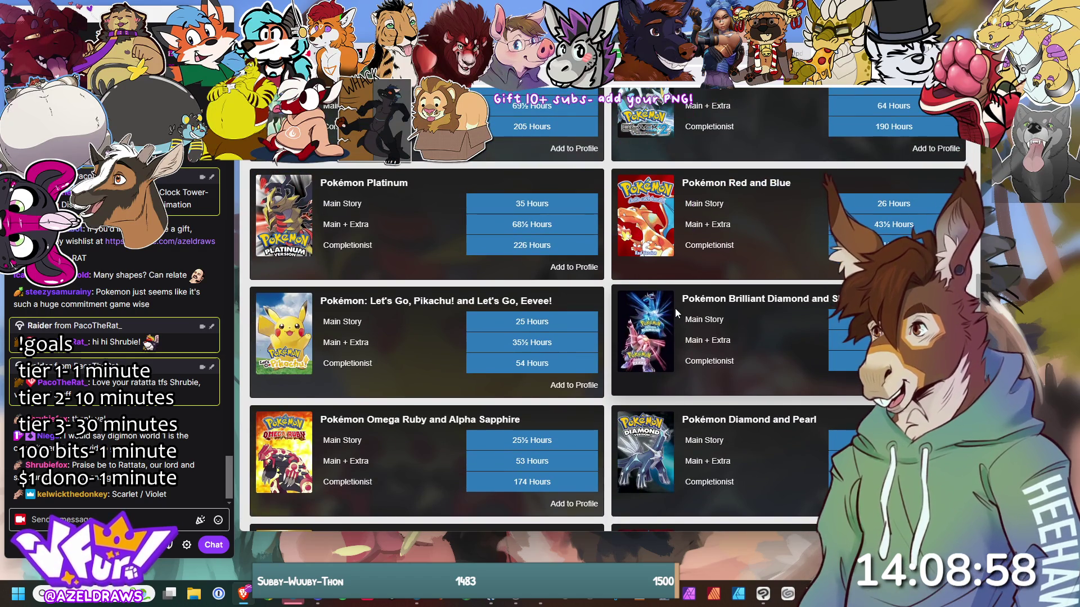
scroll(675, 308, "down", 2)
scroll(675, 309, "down", 3)
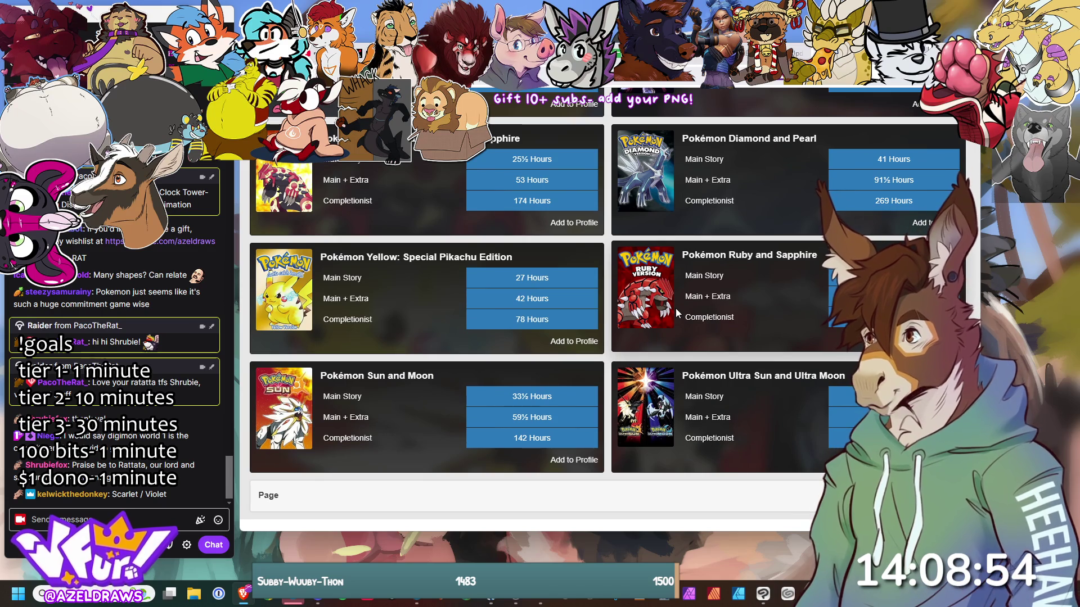
scroll(676, 312, "up", 8)
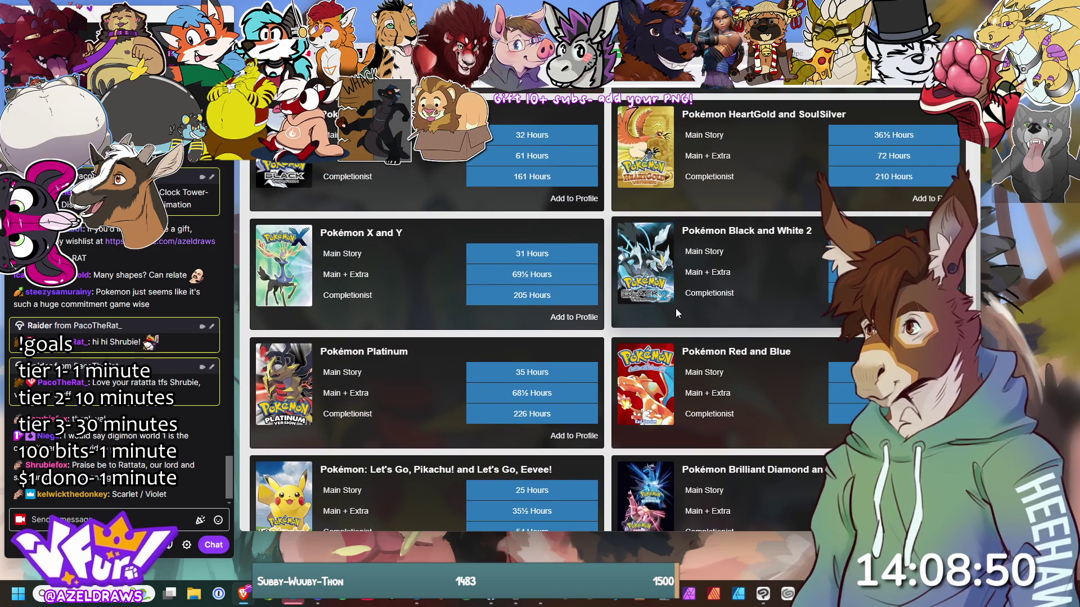
scroll(677, 307, "up", 6)
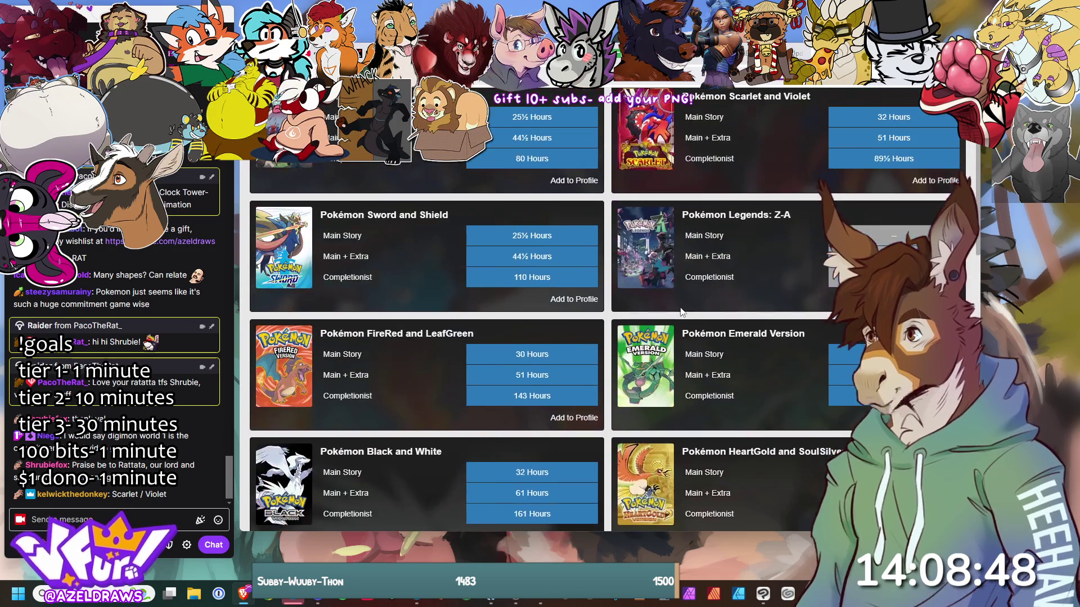
scroll(683, 310, "up", 1)
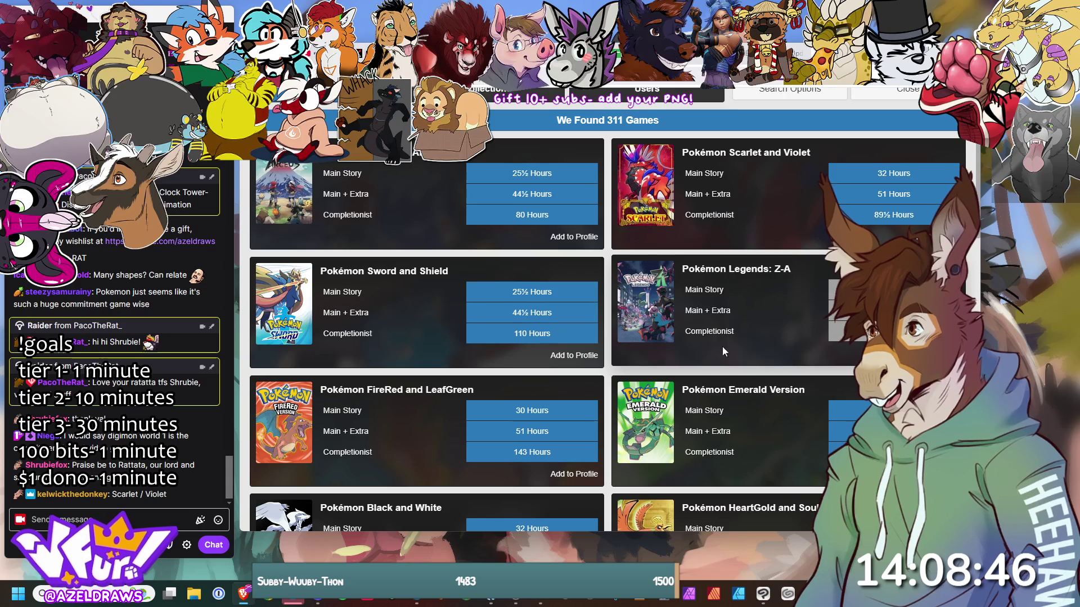
scroll(782, 353, "up", 1)
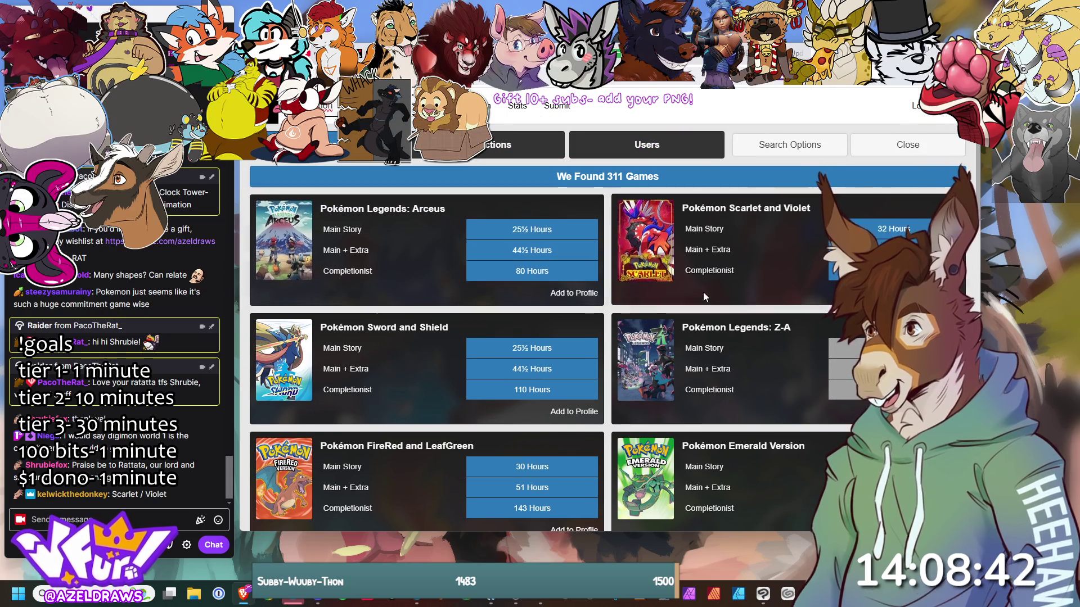
scroll(663, 318, "down", 1)
scroll(664, 319, "down", 4)
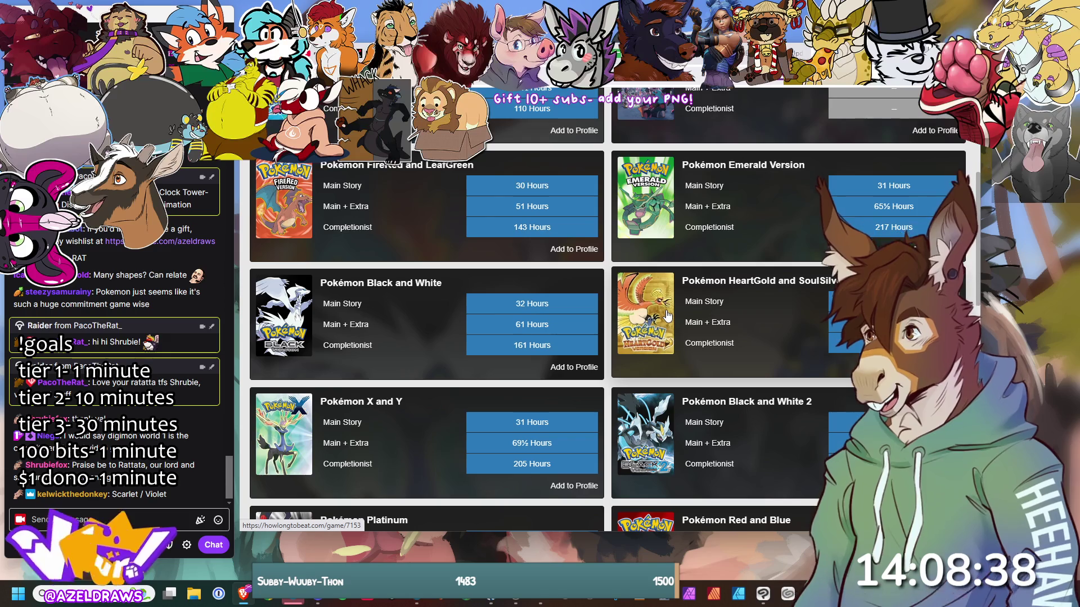
scroll(666, 316, "down", 4)
scroll(666, 316, "up", 10)
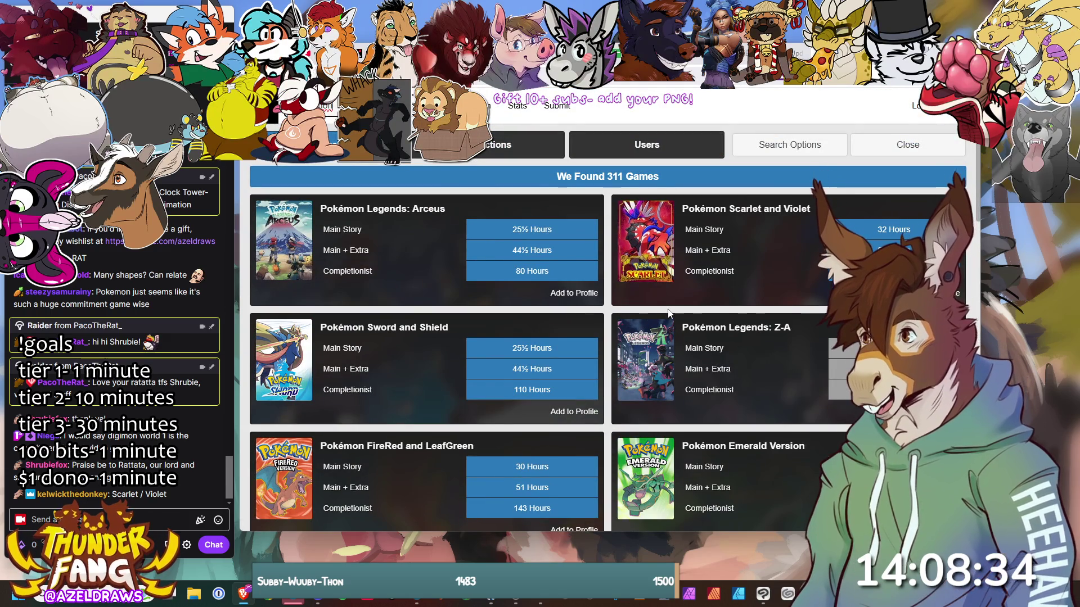
scroll(669, 313, "down", 7)
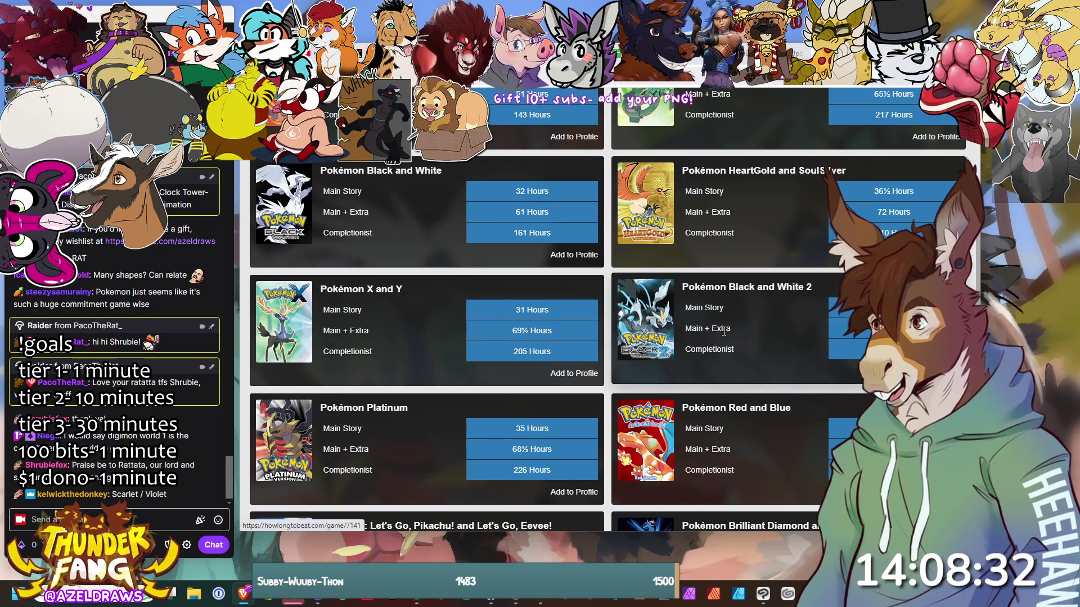
scroll(674, 308, "down", 3)
scroll(734, 332, "down", 2)
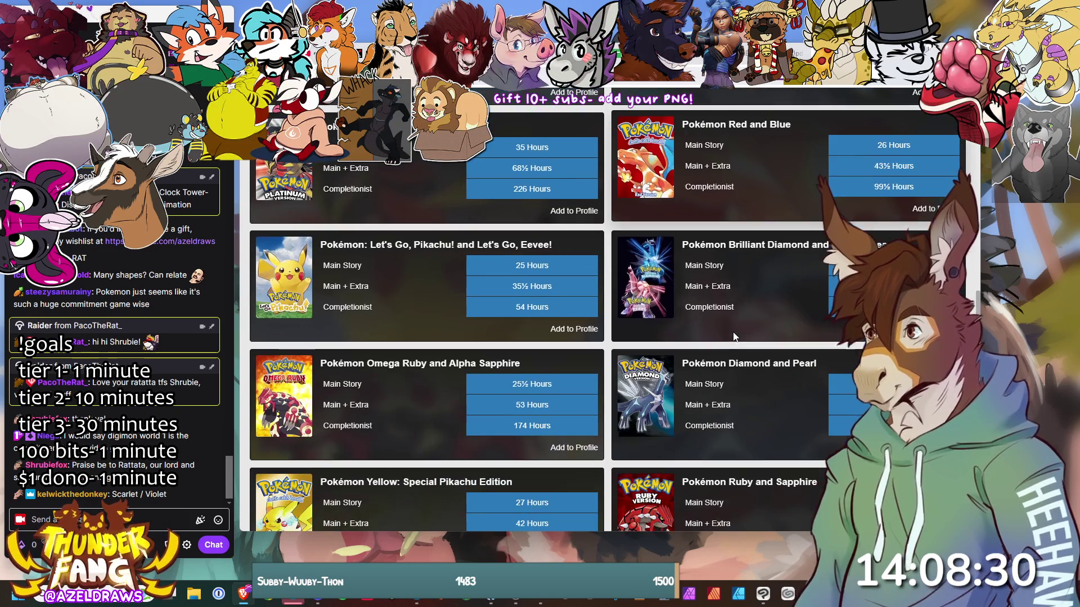